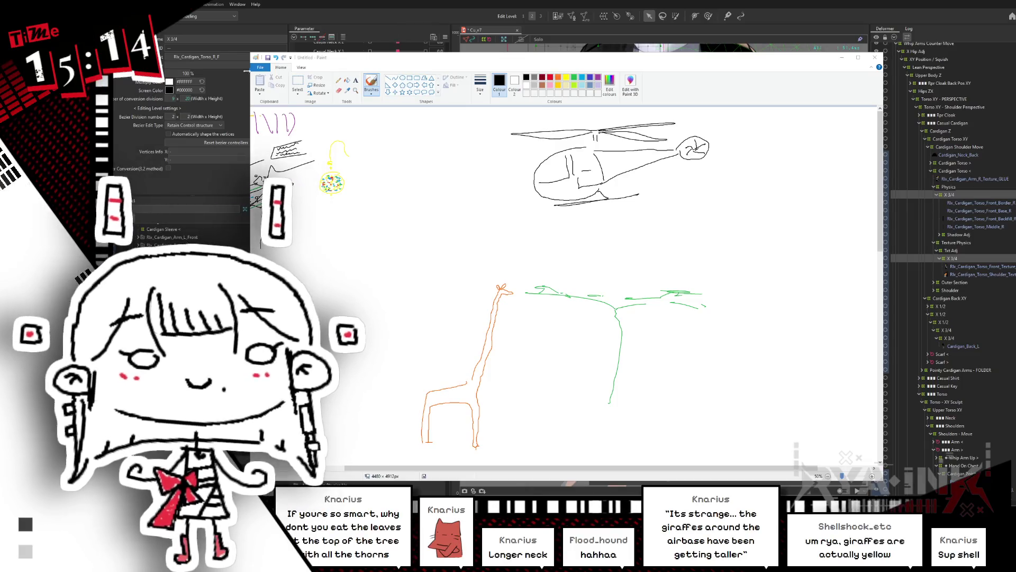
# Step: Draw a rope down from the helicopter with a hanging stick figure's leg and foot
pyautogui.hotkey('alt', 'Tab')
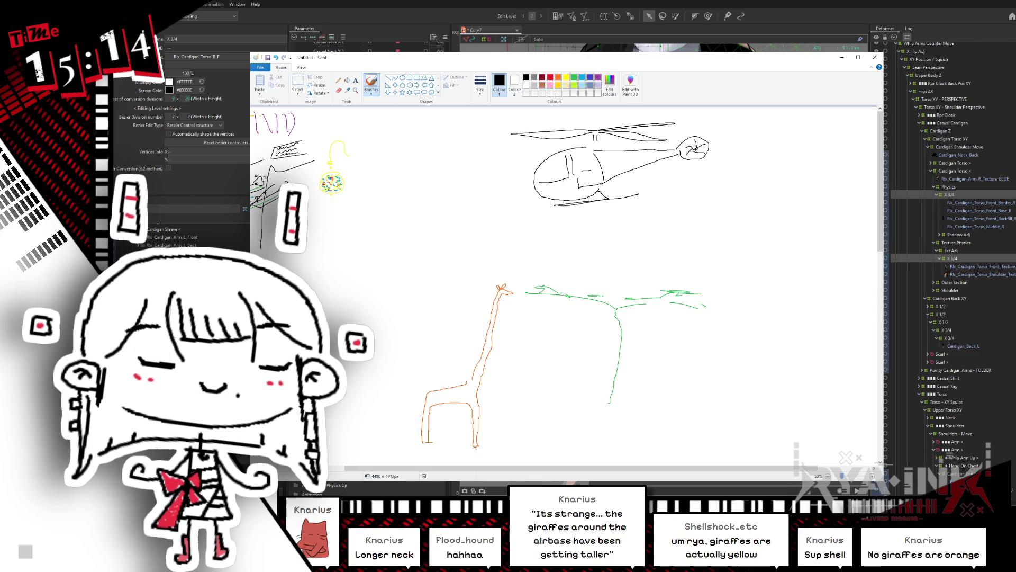
pyautogui.moveTo(591, 205)
pyautogui.mouseDown()
pyautogui.moveTo(592, 238)
pyautogui.moveTo(614, 259)
pyautogui.moveTo(609, 239)
pyautogui.mouseUp()
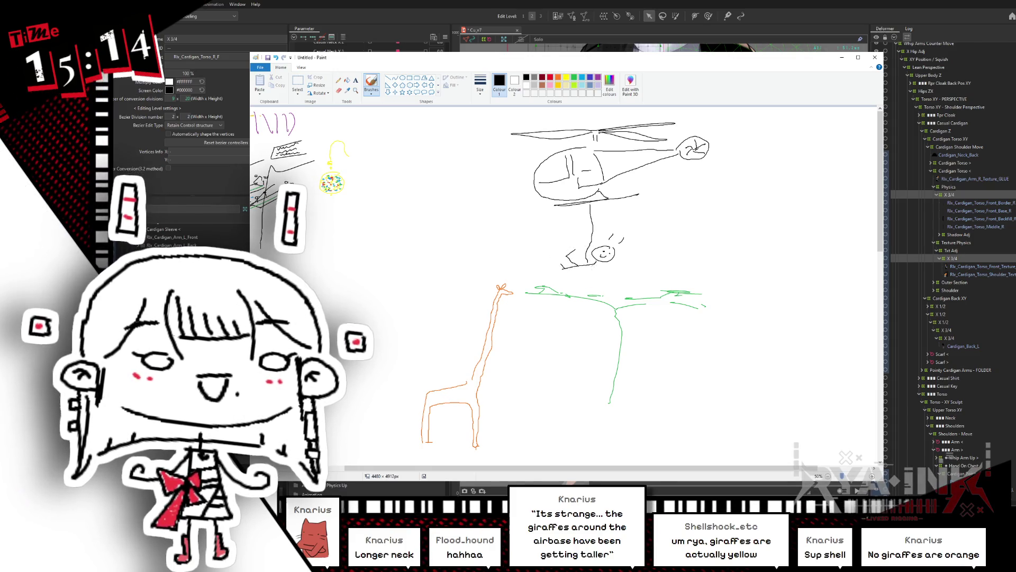
pyautogui.moveTo(593, 267); pyautogui.dragTo(602, 282)
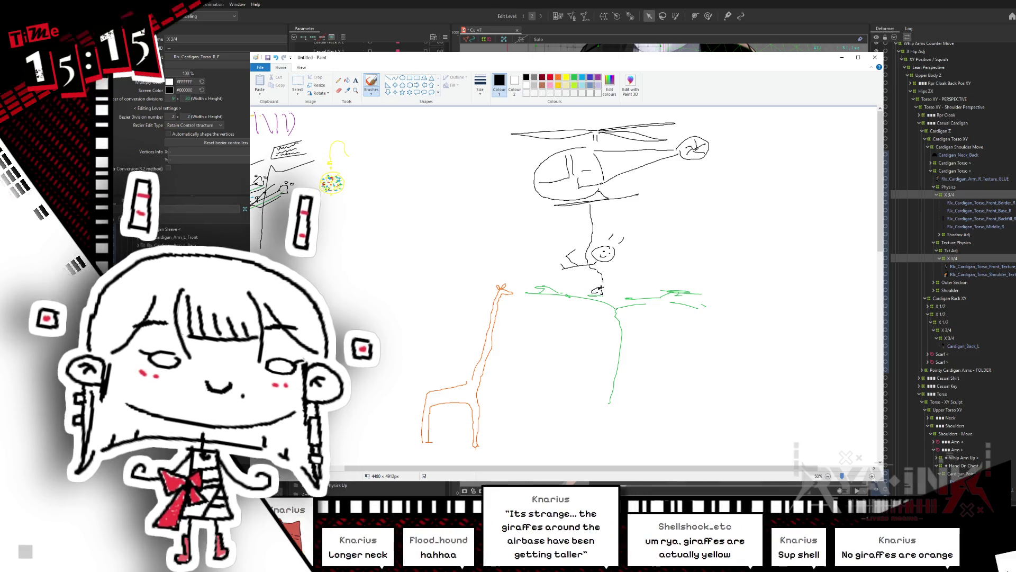
pyautogui.moveTo(577, 272); pyautogui.dragTo(584, 279)
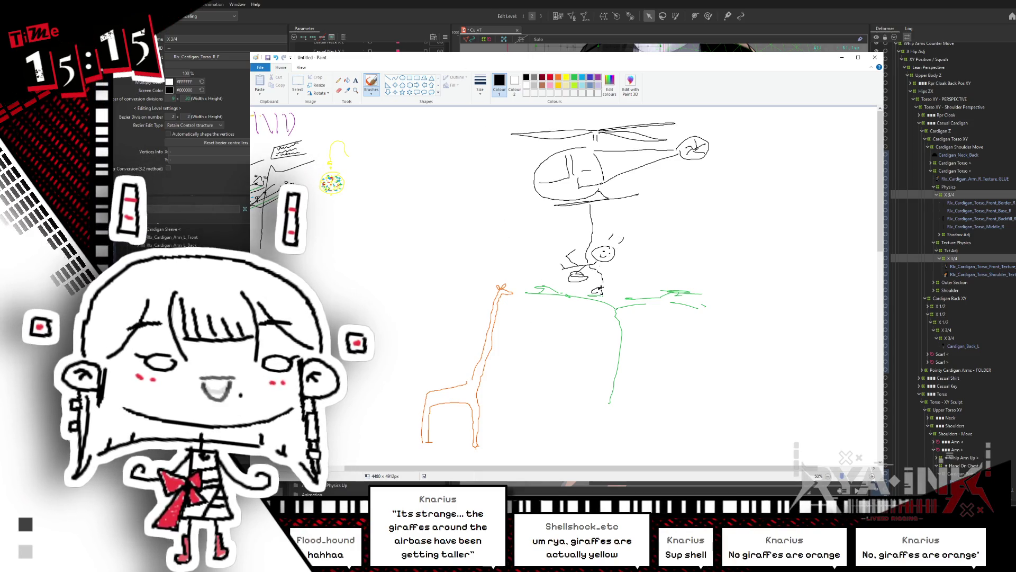
pyautogui.scroll(-1, 584, 280)
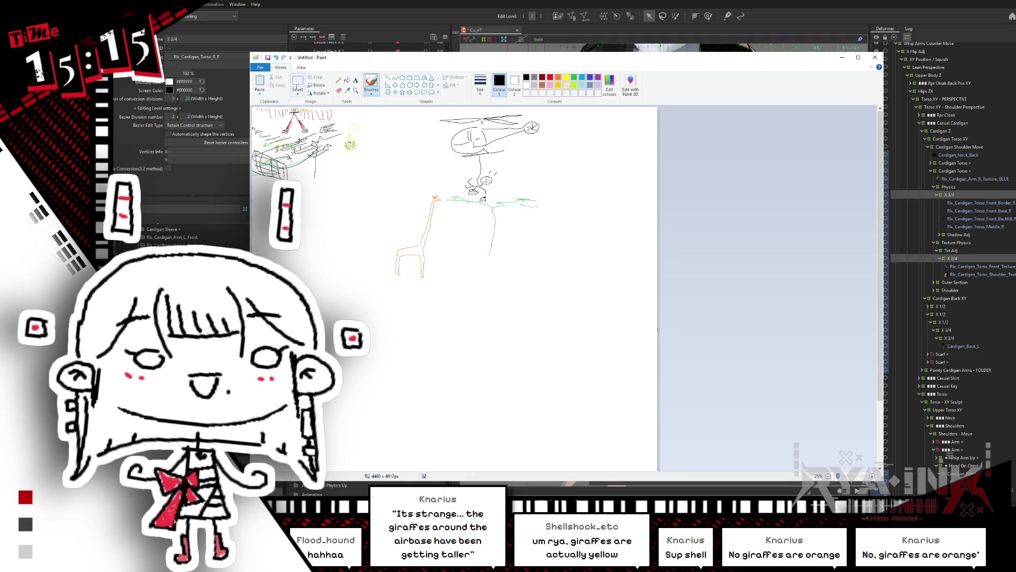
# Step: Free-form select the helicopter with its dangling figure and drag it higher up the canvas
pyautogui.click(297, 84)
pyautogui.moveTo(565, 111)
pyautogui.mouseDown()
pyautogui.moveTo(372, 282)
pyautogui.moveTo(400, 379)
pyautogui.moveTo(434, 404)
pyautogui.mouseUp()
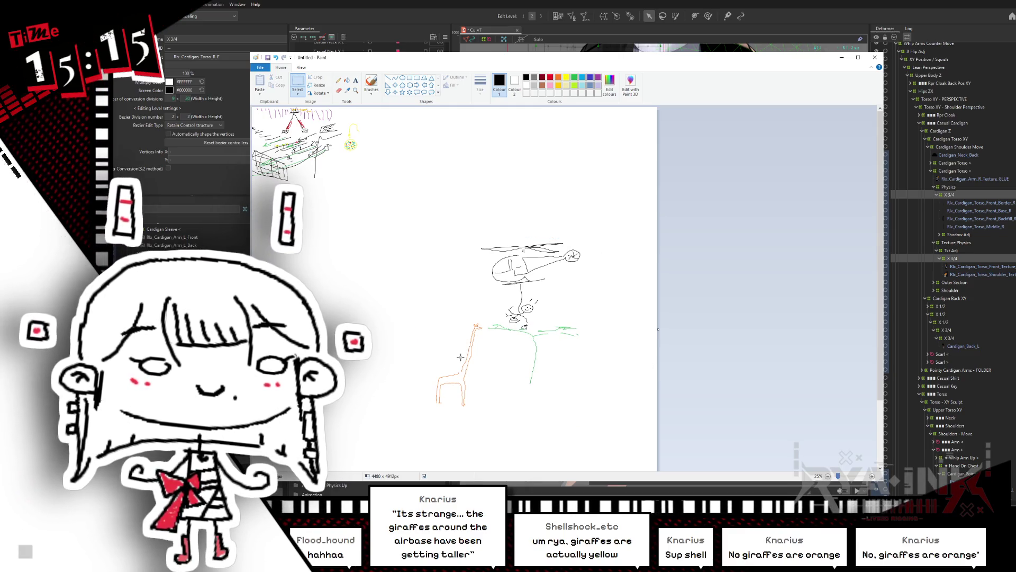
pyautogui.moveTo(460, 358); pyautogui.dragTo(483, 319)
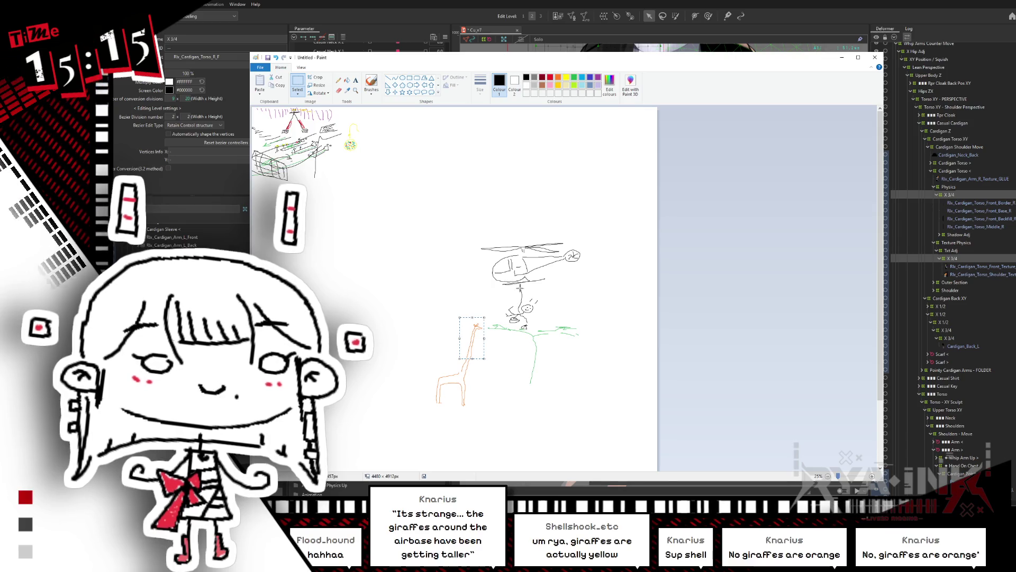
pyautogui.moveTo(468, 228); pyautogui.dragTo(596, 310)
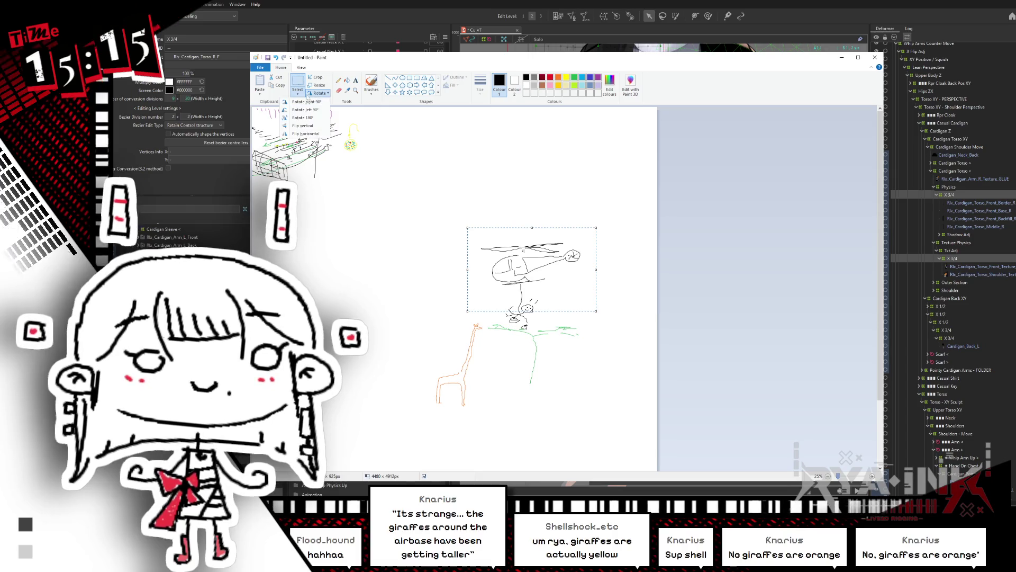
pyautogui.click(296, 93)
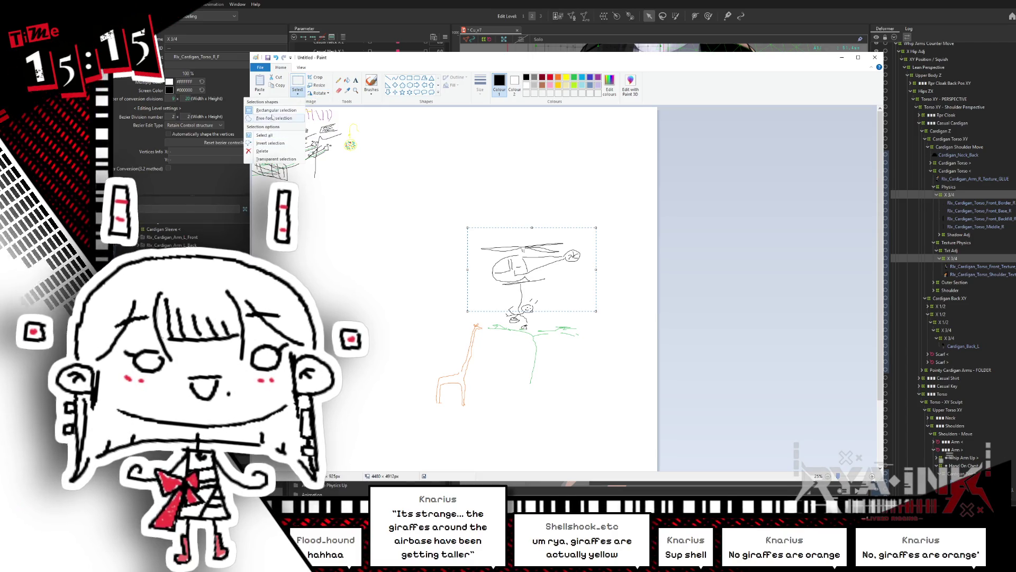
pyautogui.click(274, 118)
pyautogui.moveTo(546, 228)
pyautogui.mouseDown()
pyautogui.moveTo(582, 226)
pyautogui.moveTo(563, 291)
pyautogui.moveTo(532, 324)
pyautogui.moveTo(491, 321)
pyautogui.moveTo(486, 333)
pyautogui.moveTo(483, 233)
pyautogui.moveTo(530, 227)
pyautogui.mouseUp()
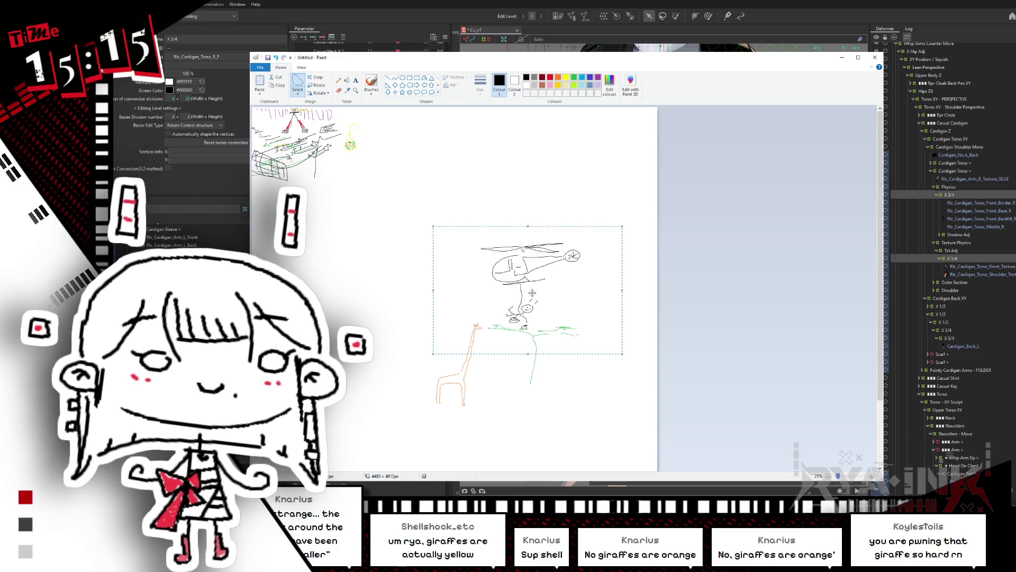
pyautogui.moveTo(541, 278); pyautogui.dragTo(552, 138)
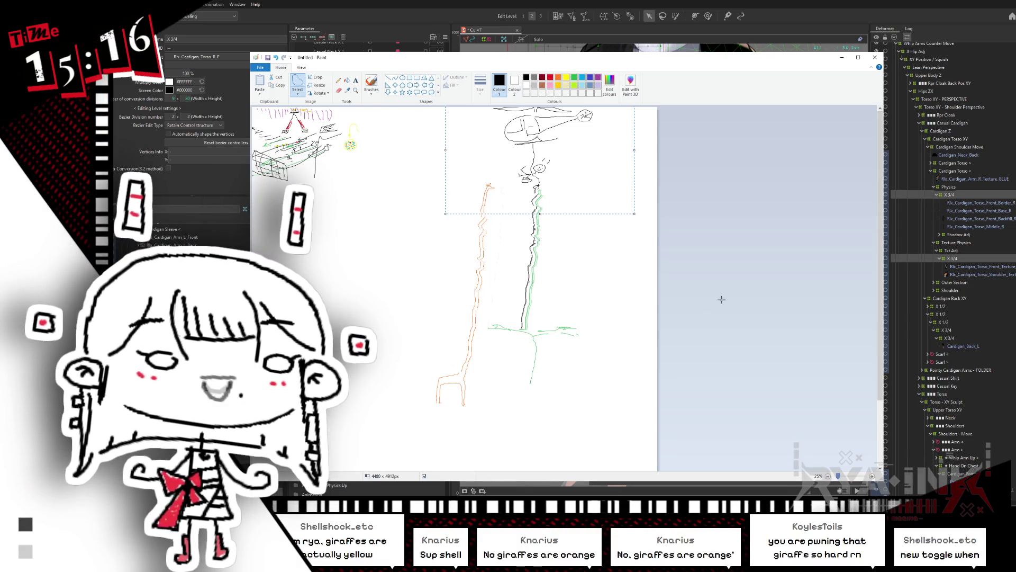
pyautogui.keyDown('ctrl'); pyautogui.scroll(1, 616, 142); pyautogui.keyUp('ctrl')
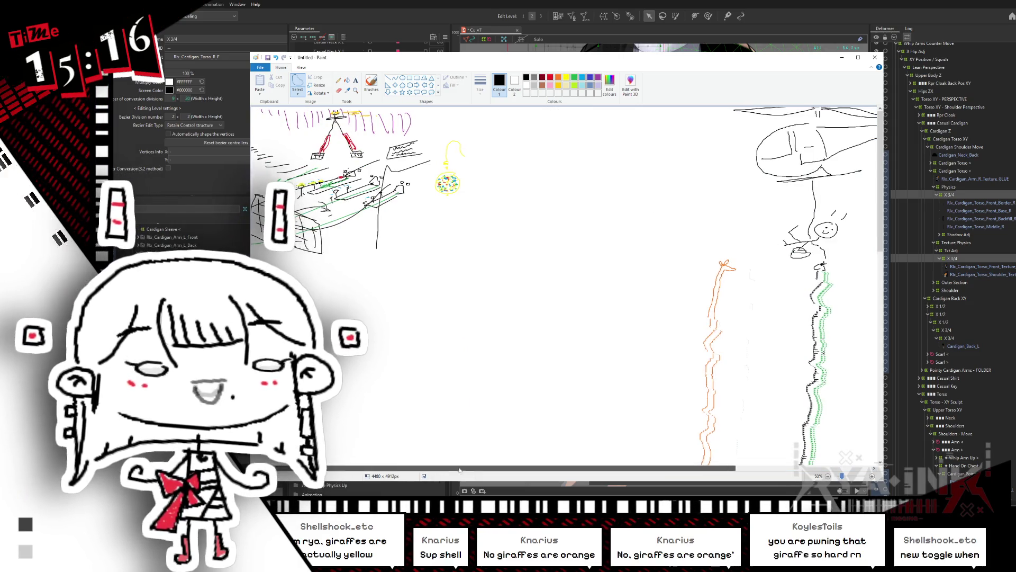
# Step: Rotate the stick figure's selected head 180°
pyautogui.hscroll(5, 479, 254)
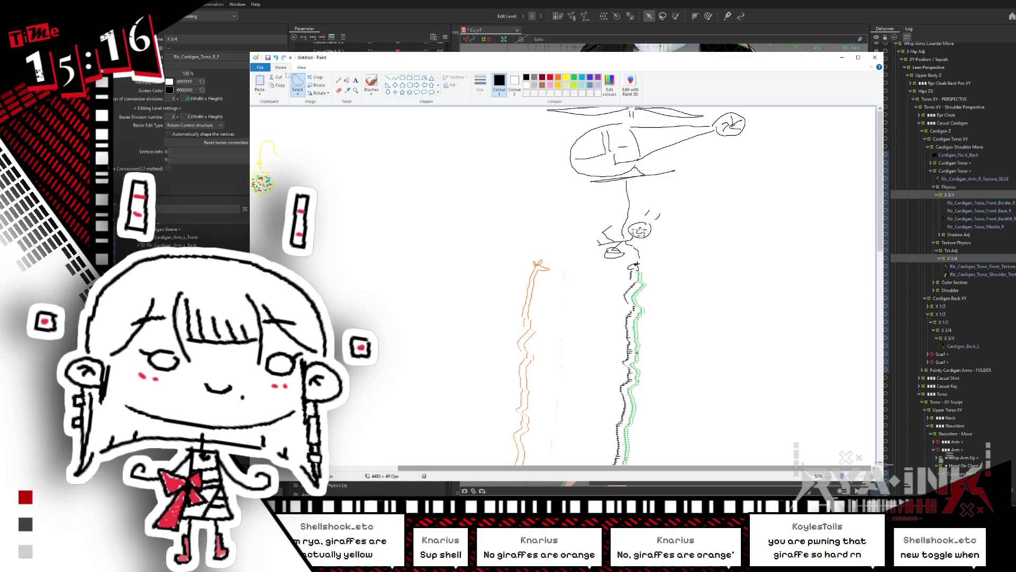
pyautogui.click(319, 92)
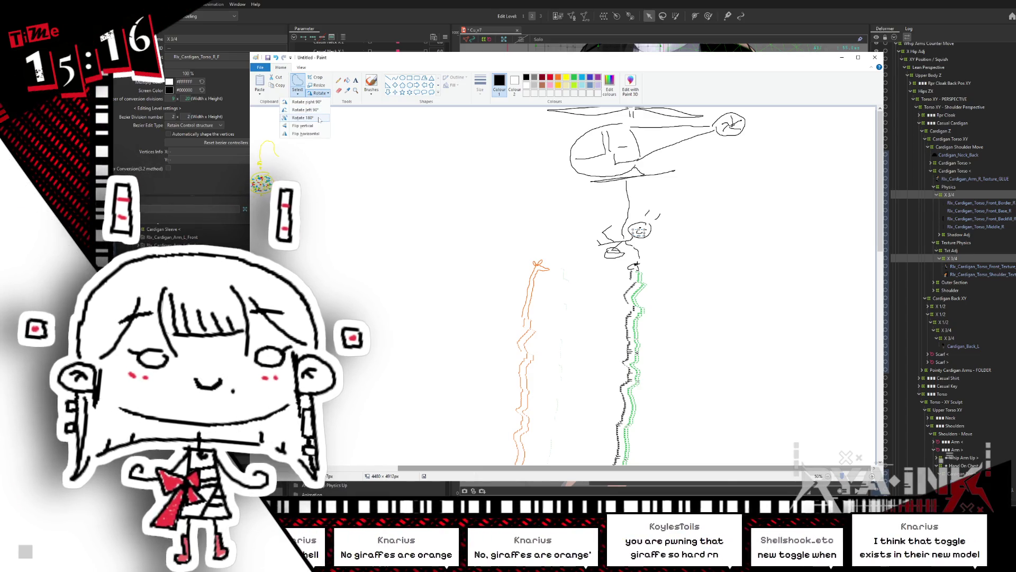
pyautogui.click(319, 117)
pyautogui.click(751, 290)
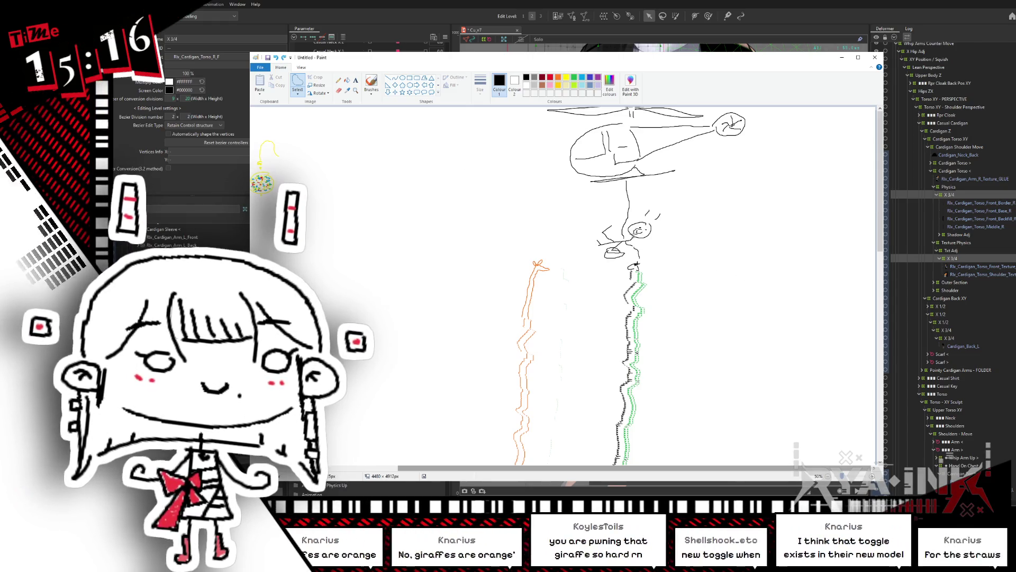
# Step: Draw a new mouth on the stick figure's face with the Pencil
pyautogui.click(319, 93)
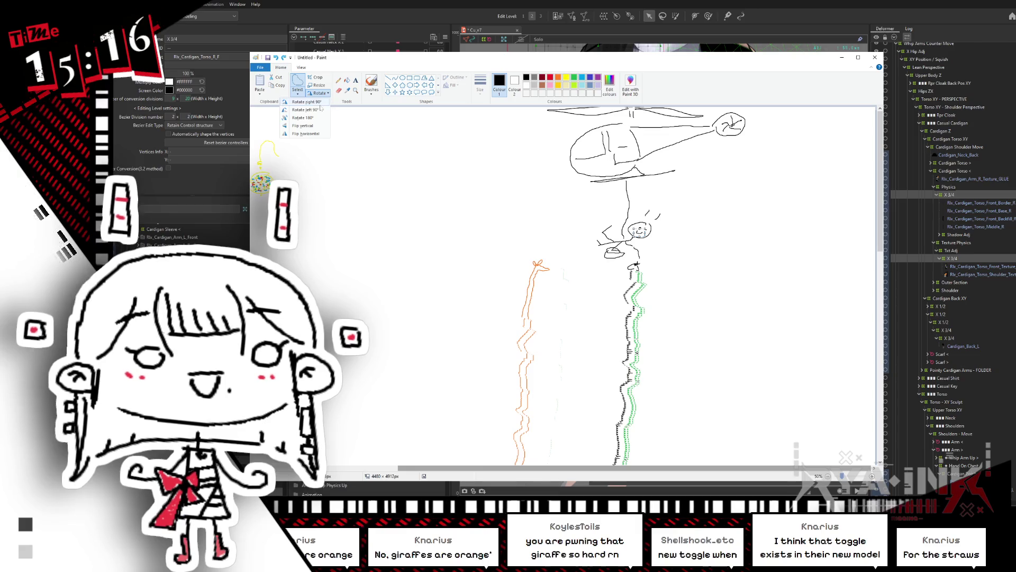
pyautogui.click(319, 93)
pyautogui.click(339, 80)
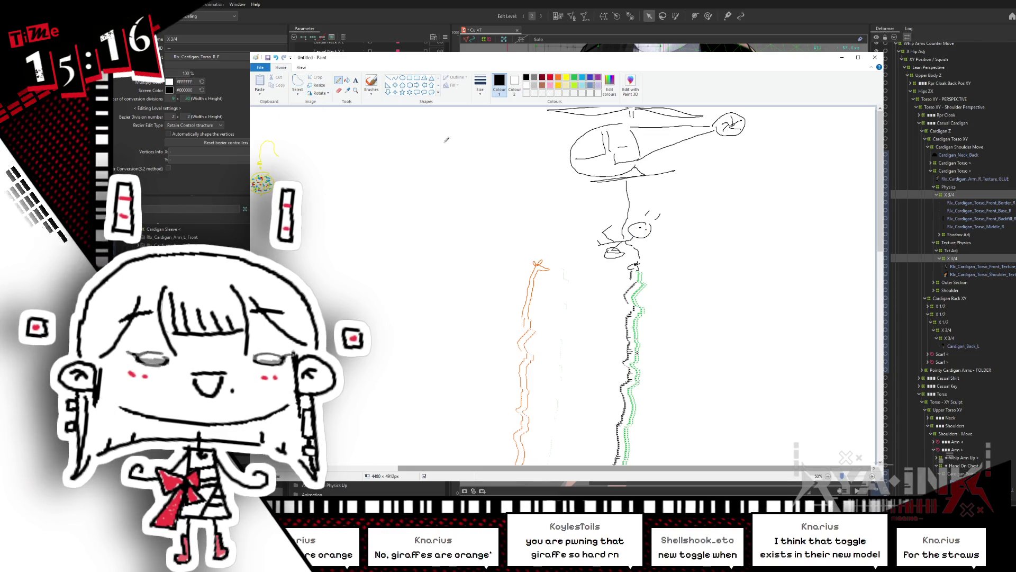
pyautogui.moveTo(637, 230); pyautogui.dragTo(645, 232)
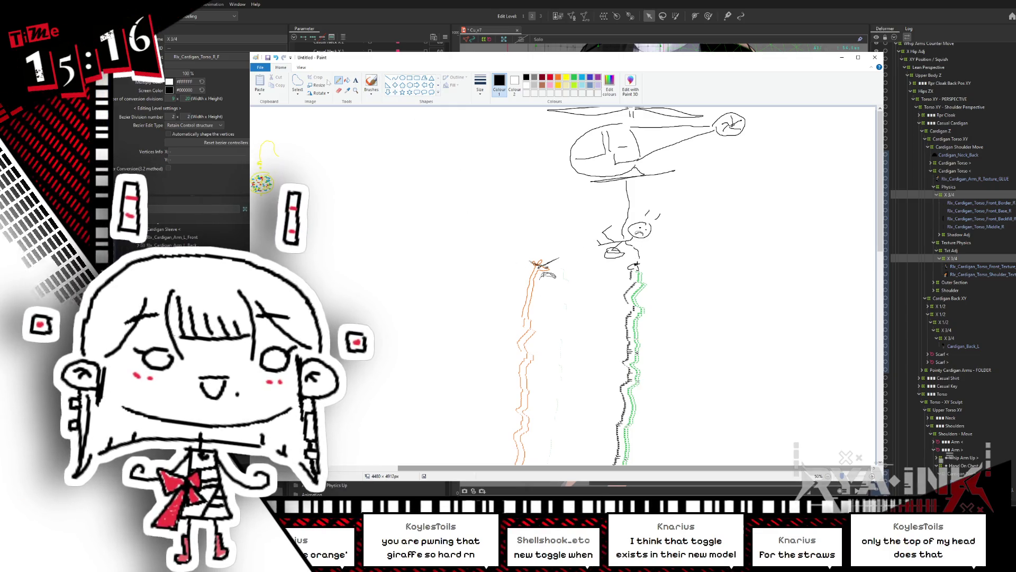
# Step: Select the top of the trunk, rotate it right 90° and move it up and left
pyautogui.click(297, 82)
pyautogui.moveTo(614, 246); pyautogui.dragTo(661, 294)
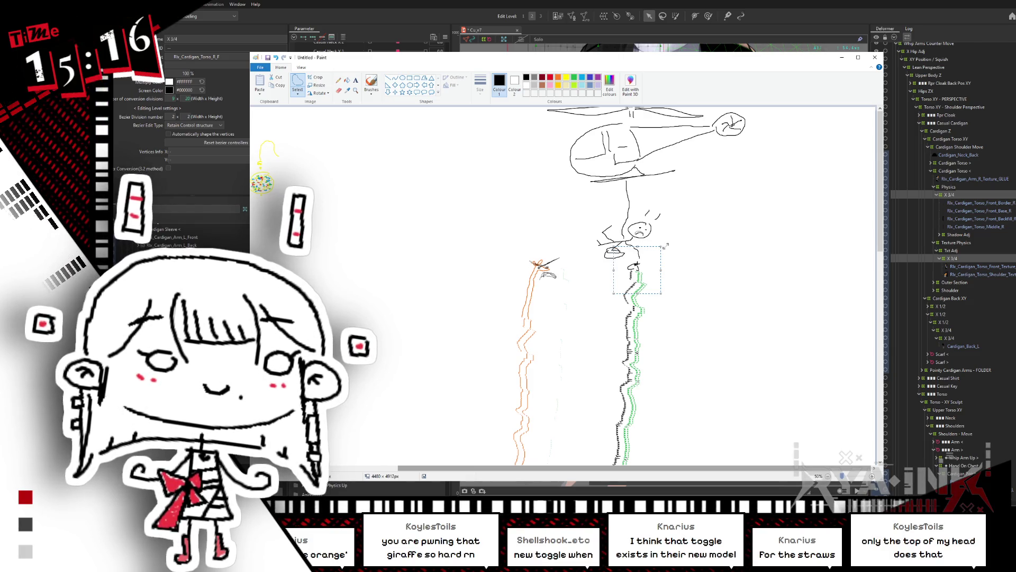
pyautogui.click(319, 92)
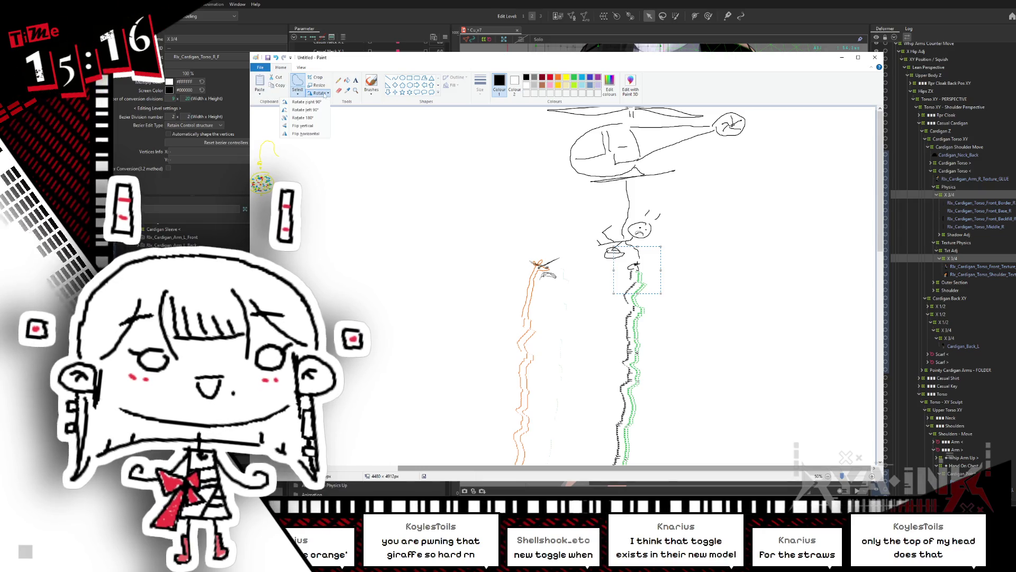
pyautogui.click(299, 101)
pyautogui.moveTo(639, 289); pyautogui.dragTo(618, 281)
# Step: Enable transparent selection and stretch the trunk piece sideways to the giraffe's head
pyautogui.click(297, 95)
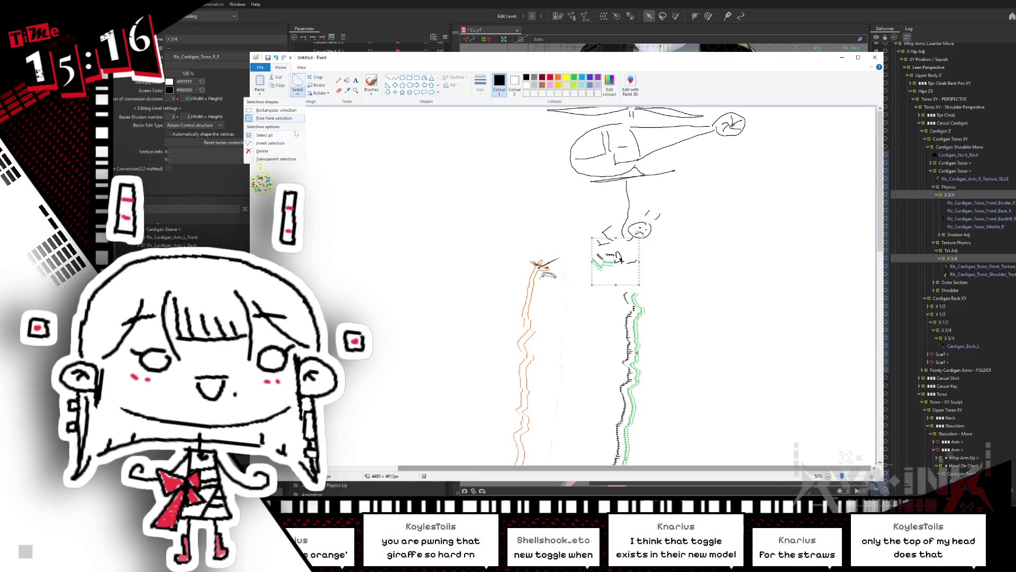
pyautogui.click(283, 159)
pyautogui.moveTo(592, 261)
pyautogui.mouseDown()
pyautogui.moveTo(550, 261)
pyautogui.moveTo(617, 277)
pyautogui.mouseUp()
pyautogui.click(547, 228)
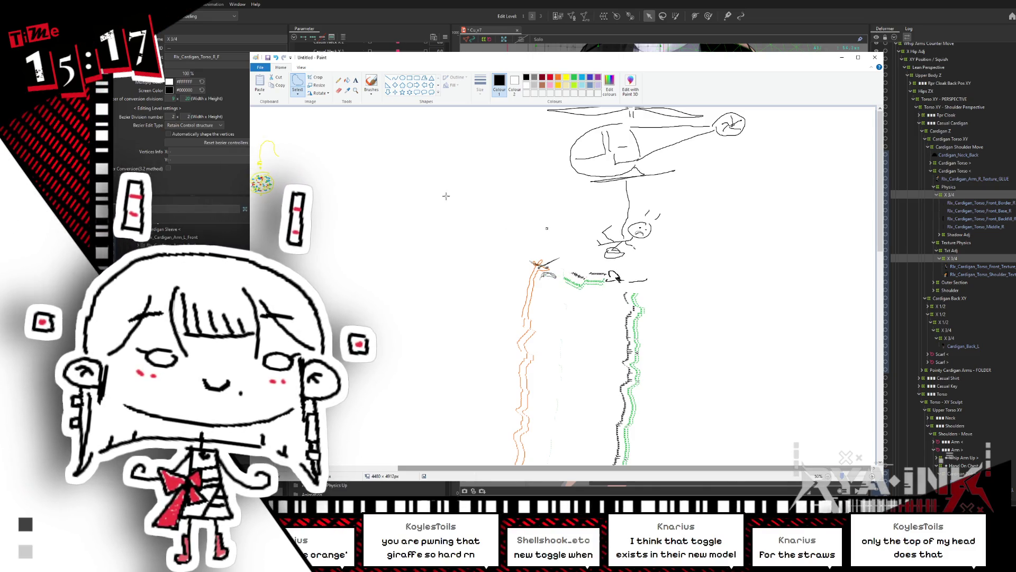
# Step: With a chosen brush and width, draw the giraffe's mouth and the figure's smile
pyautogui.click(377, 92)
pyautogui.click(329, 105)
pyautogui.click(480, 85)
pyautogui.click(464, 139)
pyautogui.moveTo(543, 267)
pyautogui.mouseDown()
pyautogui.moveTo(556, 265)
pyautogui.moveTo(549, 276)
pyautogui.mouseUp()
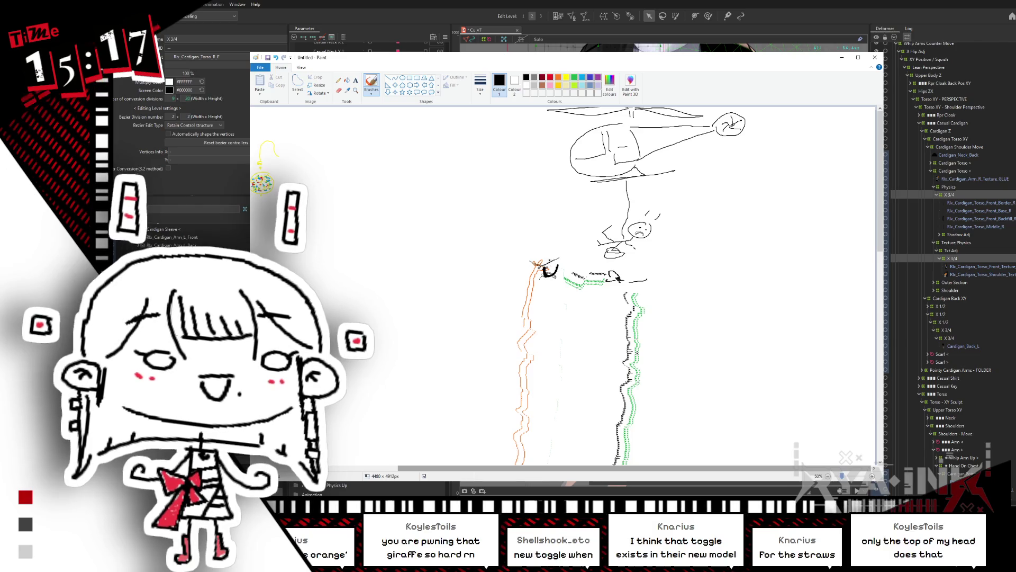
pyautogui.moveTo(537, 241); pyautogui.dragTo(560, 245)
pyautogui.hotkey('ctrl', 'z')
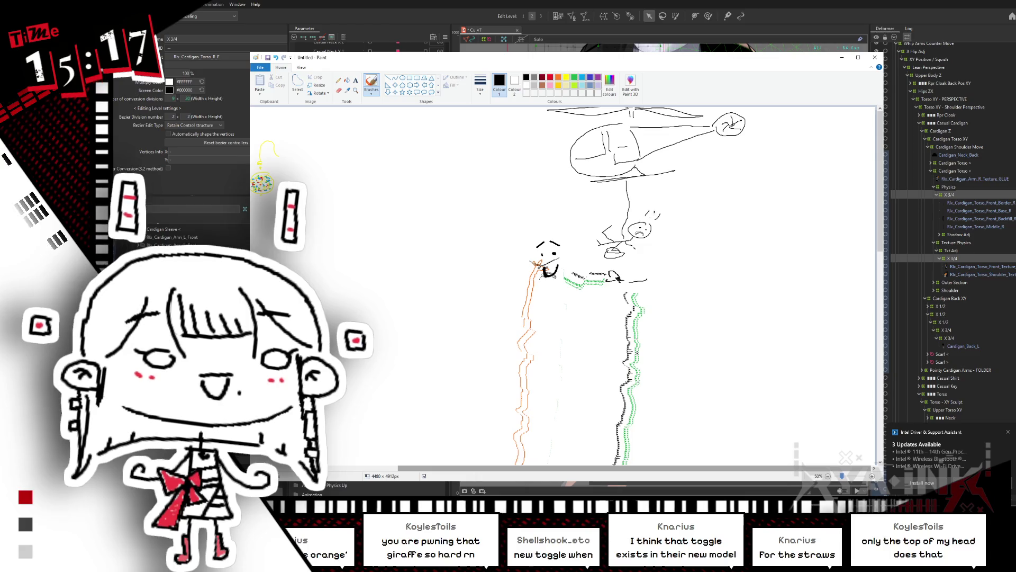
pyautogui.moveTo(635, 232); pyautogui.dragTo(645, 232)
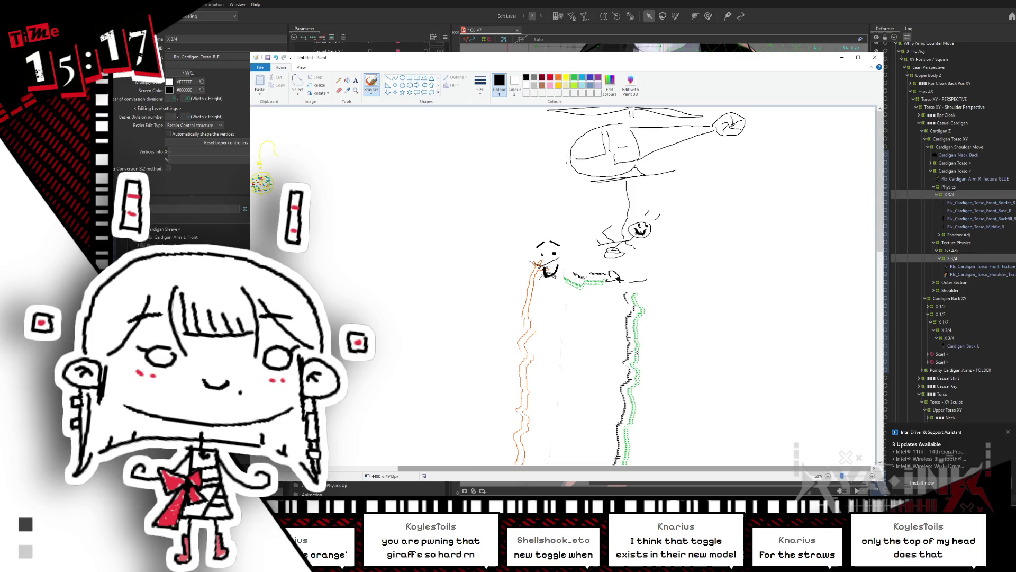
# Step: In red, draw a heart beside the helicopter and handwrite 'The End.'
pyautogui.click(550, 77)
pyautogui.moveTo(569, 209)
pyautogui.mouseDown()
pyautogui.moveTo(580, 219)
pyautogui.moveTo(571, 209)
pyautogui.mouseUp()
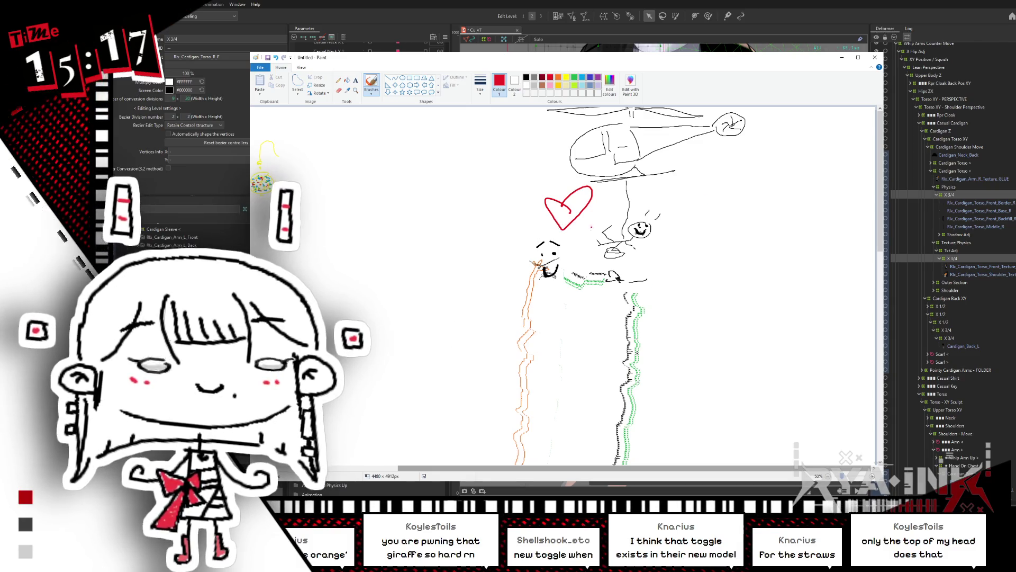
pyautogui.moveTo(391, 185)
pyautogui.mouseDown()
pyautogui.moveTo(452, 167)
pyautogui.moveTo(413, 210)
pyautogui.moveTo(463, 215)
pyautogui.mouseUp()
pyautogui.moveTo(424, 238)
pyautogui.mouseDown()
pyautogui.moveTo(421, 267)
pyautogui.moveTo(417, 251)
pyautogui.mouseUp()
pyautogui.moveTo(421, 267); pyautogui.dragTo(475, 273)
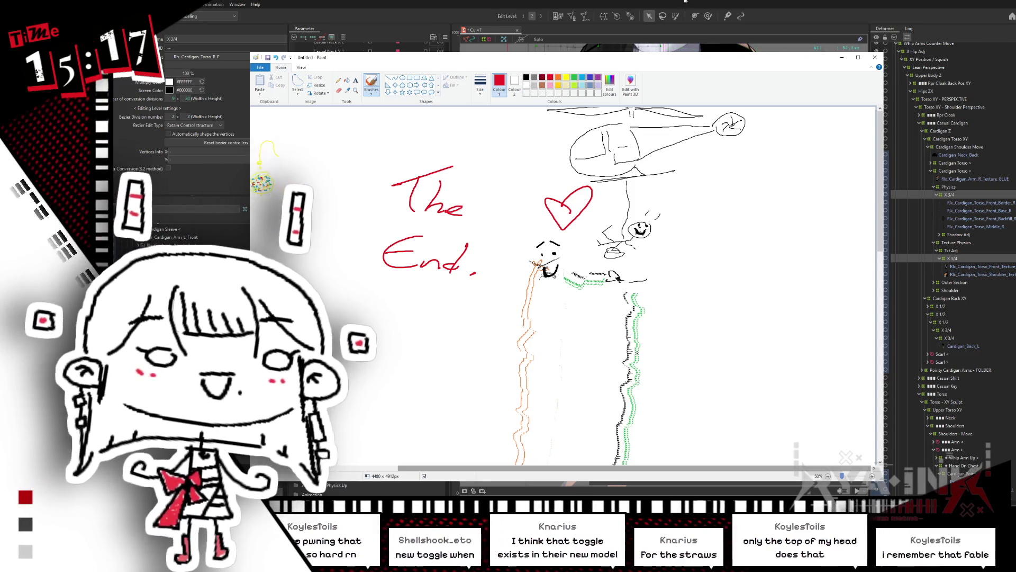
# Step: Switch from Paint back to the Cubism Editor showing the butterfly cardigan model
pyautogui.hotkey('alt', 'Tab')
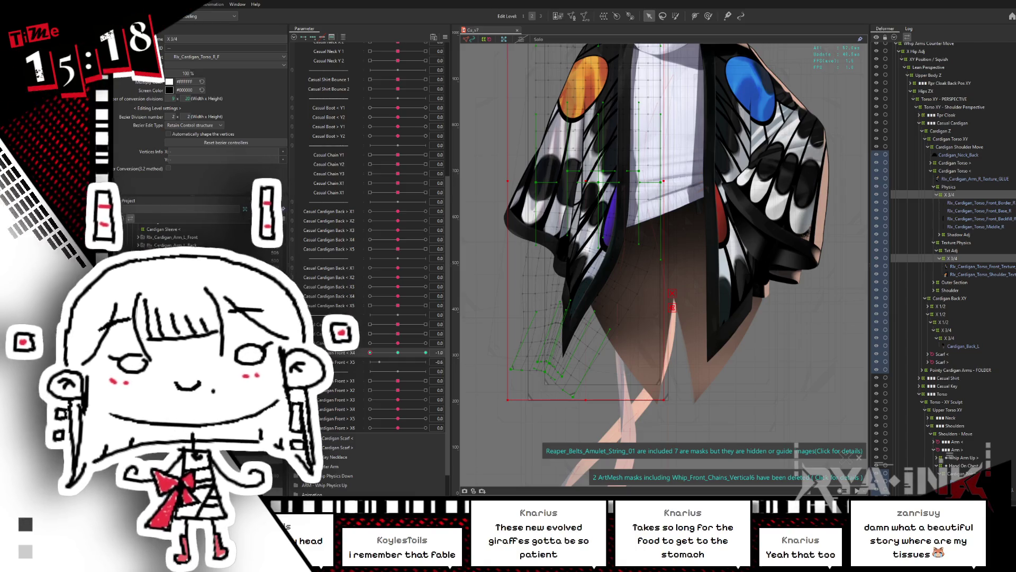
pyautogui.scroll(-2, 708, 174)
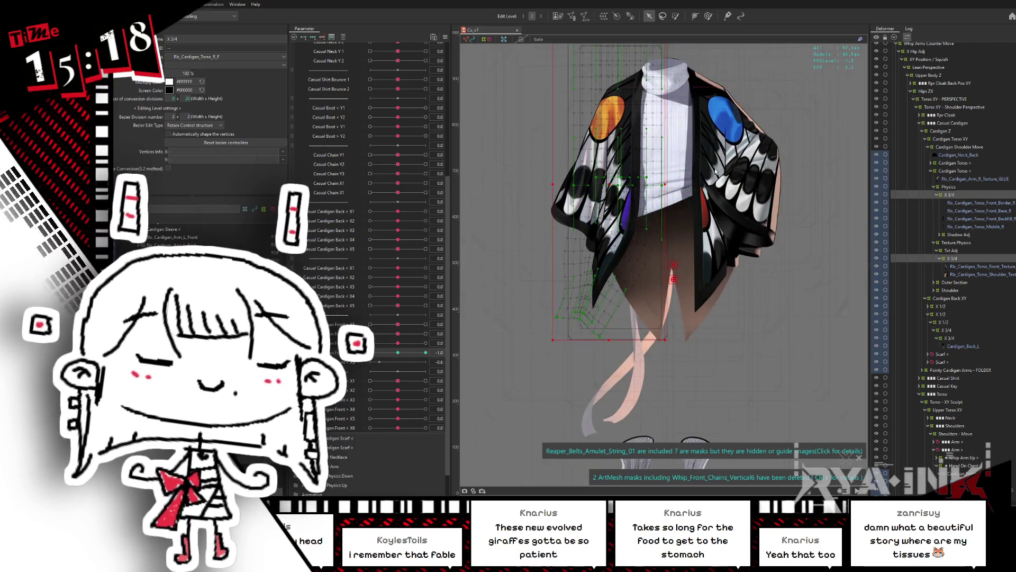
# Step: Move the X 3/4 deformer and nest the right torso border and middle meshes inside it
pyautogui.moveTo(709, 173); pyautogui.dragTo(700, 233)
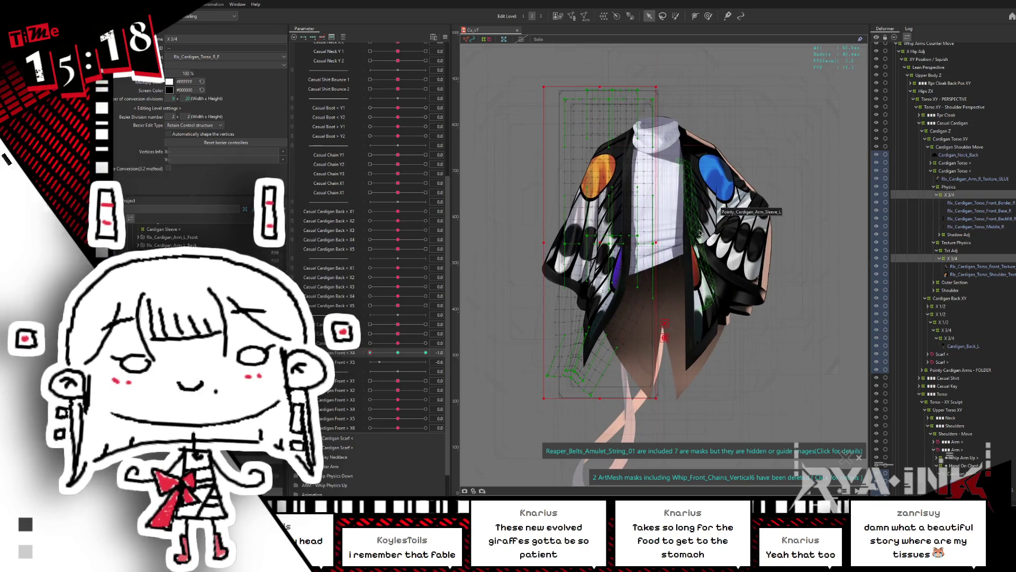
pyautogui.moveTo(624, 392); pyautogui.dragTo(622, 310)
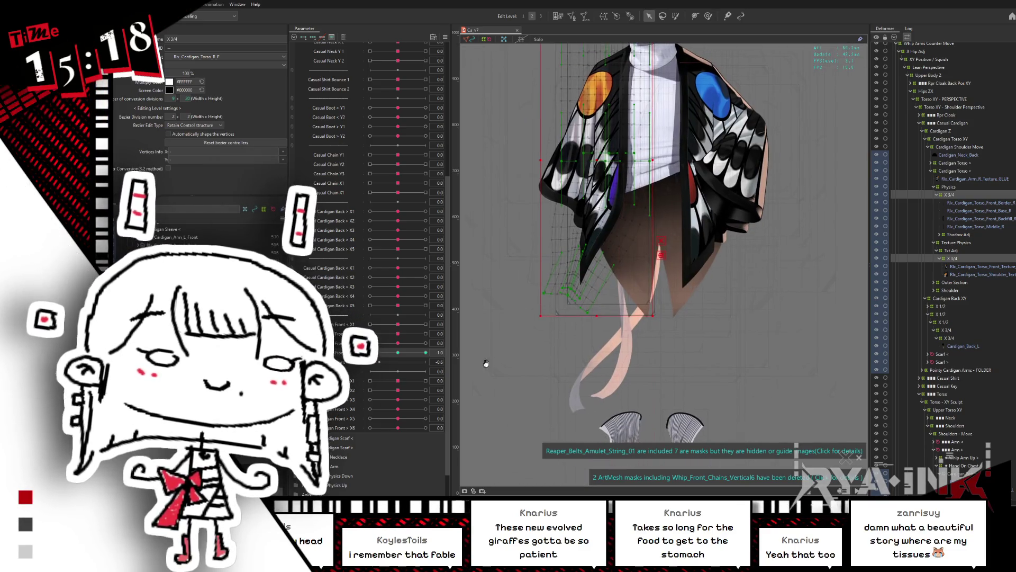
pyautogui.moveTo(397, 354); pyautogui.dragTo(431, 353)
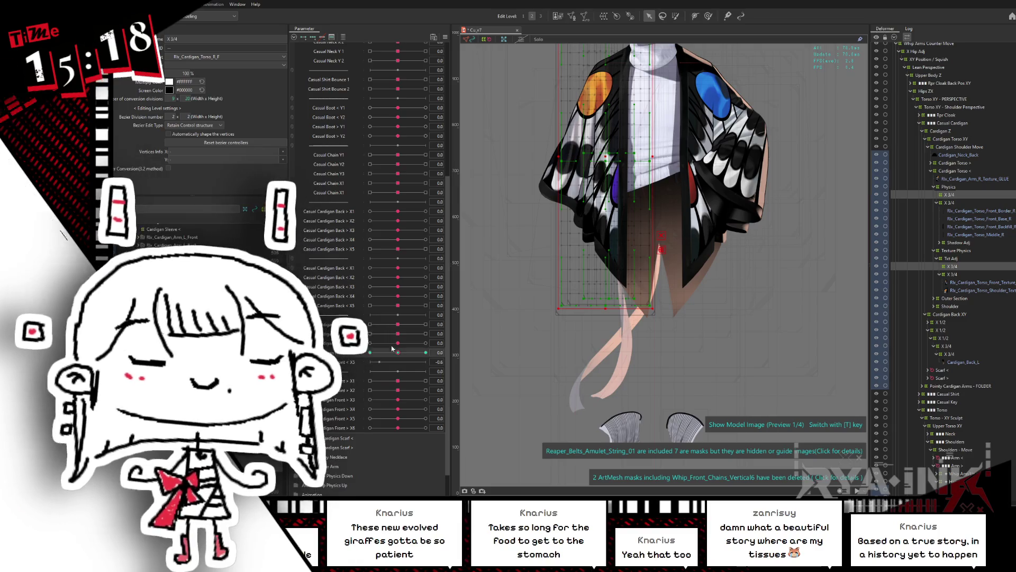
pyautogui.click(953, 204)
pyautogui.moveTo(951, 194); pyautogui.dragTo(949, 207)
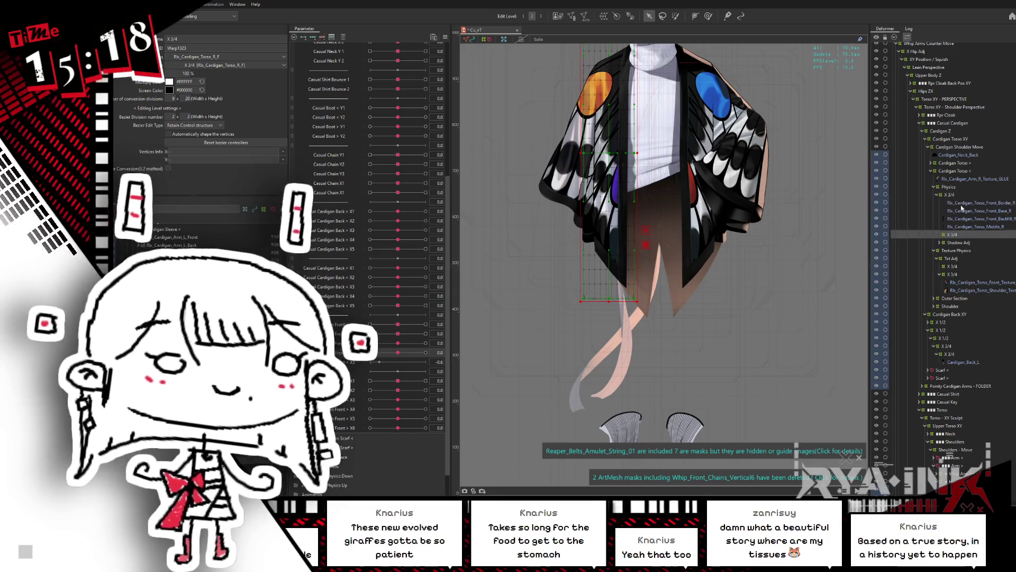
pyautogui.click(958, 203)
pyautogui.click(959, 228)
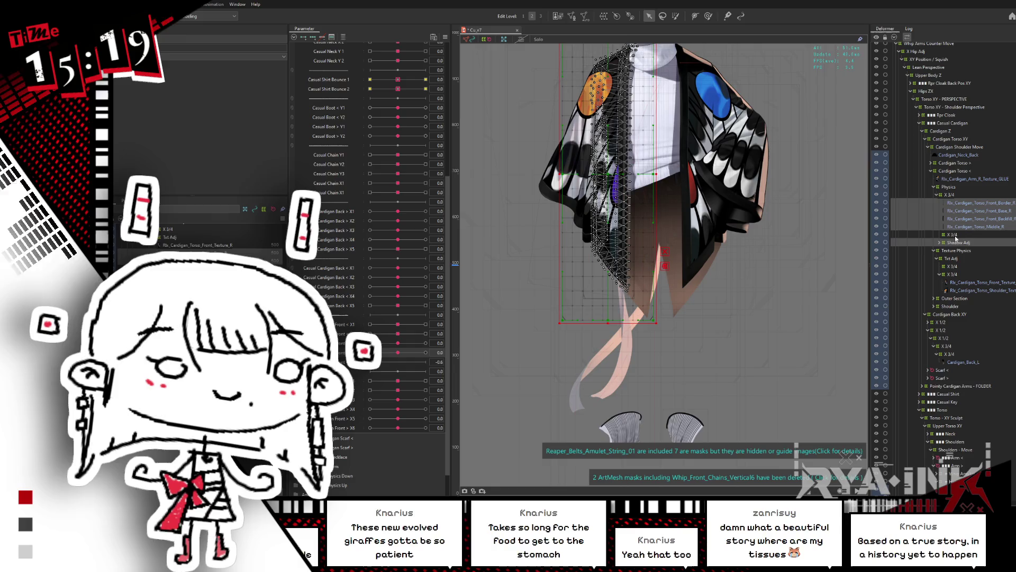
pyautogui.moveTo(959, 229); pyautogui.dragTo(954, 236)
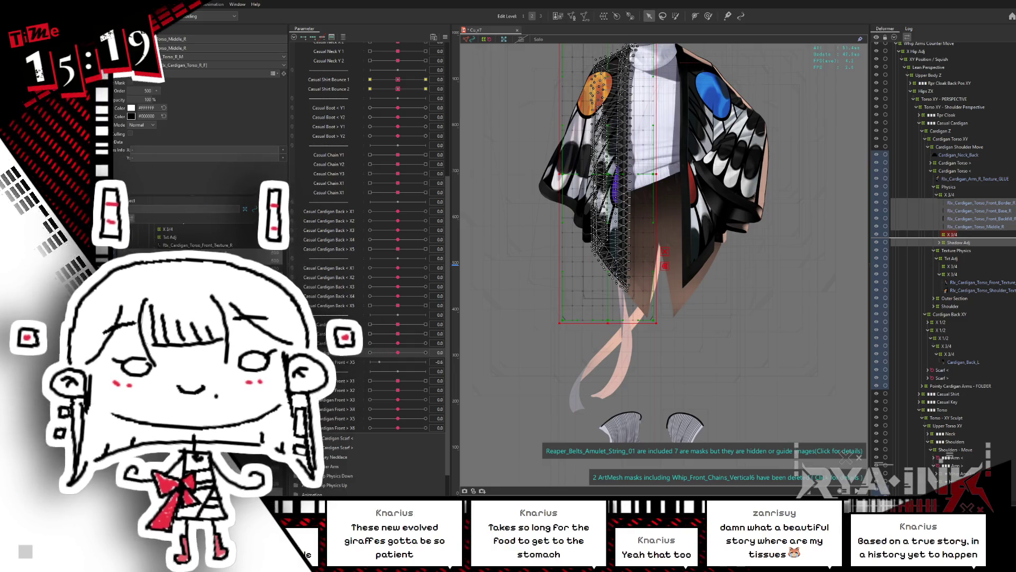
pyautogui.moveTo(905, 288); pyautogui.dragTo(952, 234)
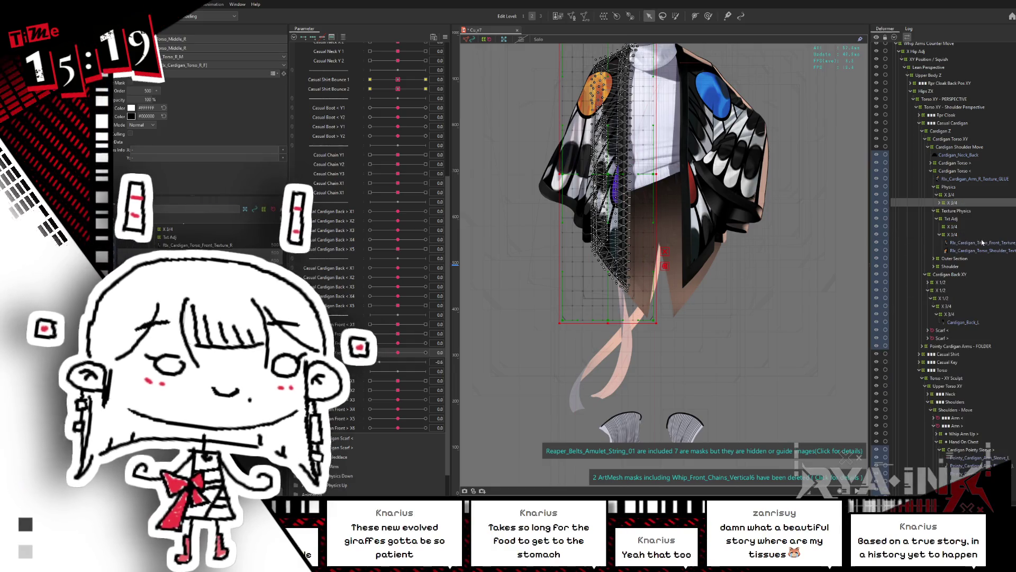
# Step: Reorder the Txt Adj X 3/4 texture deformers and select the torso texture meshes and deformer
pyautogui.click(953, 232)
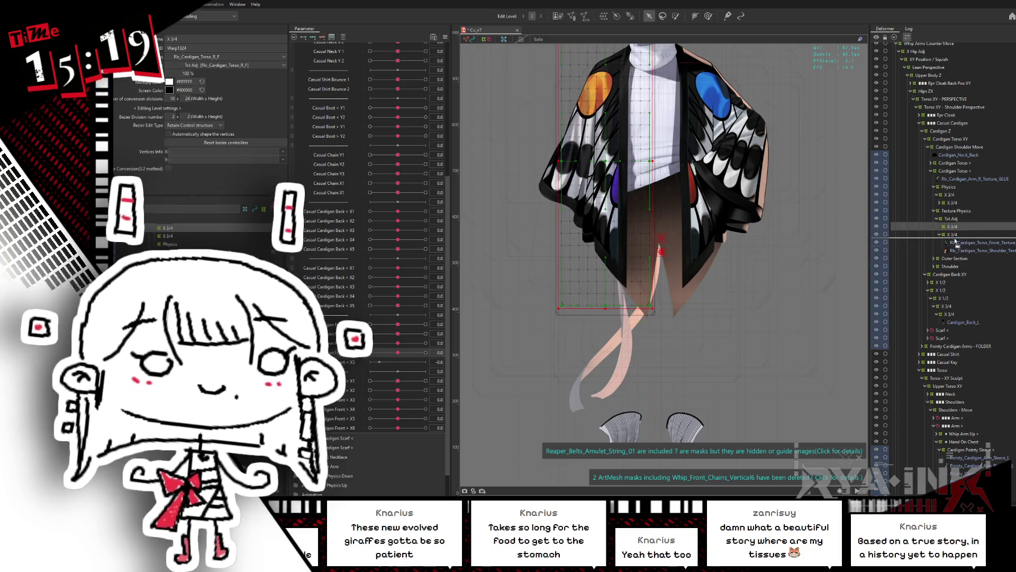
pyautogui.moveTo(958, 242)
pyautogui.mouseDown()
pyautogui.moveTo(952, 254)
pyautogui.moveTo(962, 211)
pyautogui.mouseUp()
pyautogui.click(958, 243)
pyautogui.keyDown('ctrl'); pyautogui.click(959, 234); pyautogui.keyUp('ctrl')
pyautogui.click(958, 235)
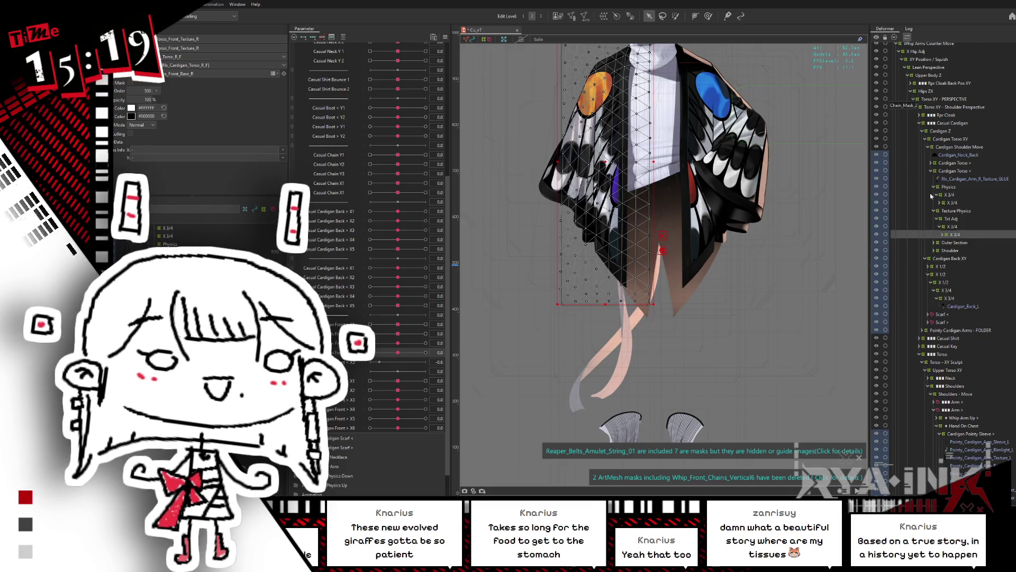
pyautogui.click(956, 202)
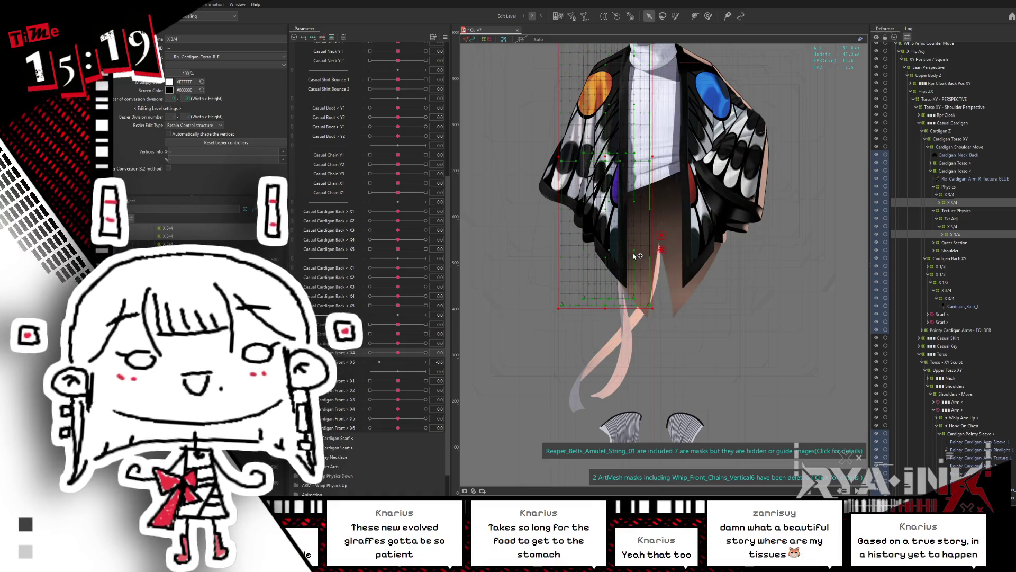
# Step: Select the lower cardigan warp deformer and rotate and skew its grid at Front 0.8
pyautogui.press('b')
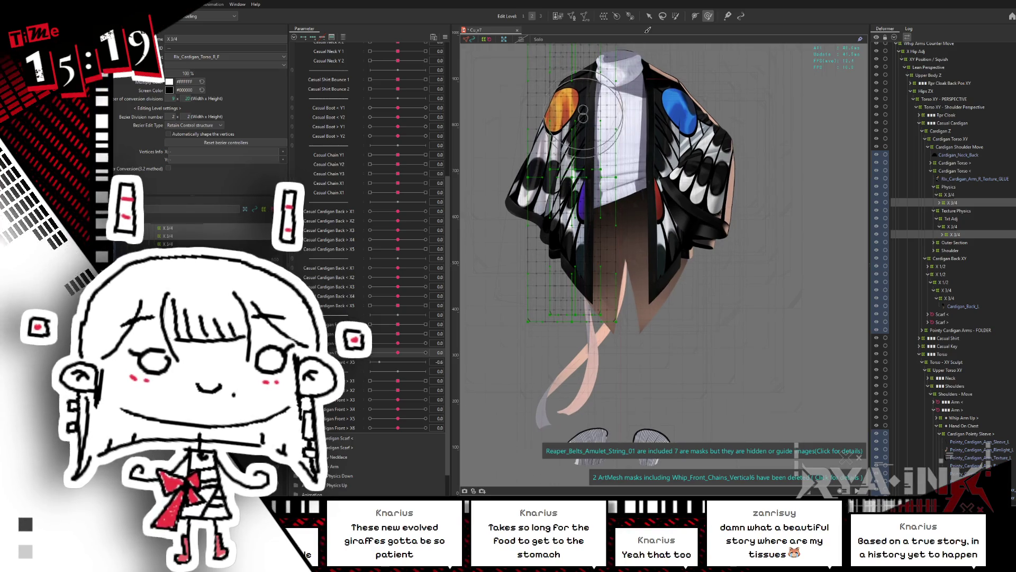
pyautogui.press('v')
pyautogui.moveTo(398, 352); pyautogui.dragTo(416, 352)
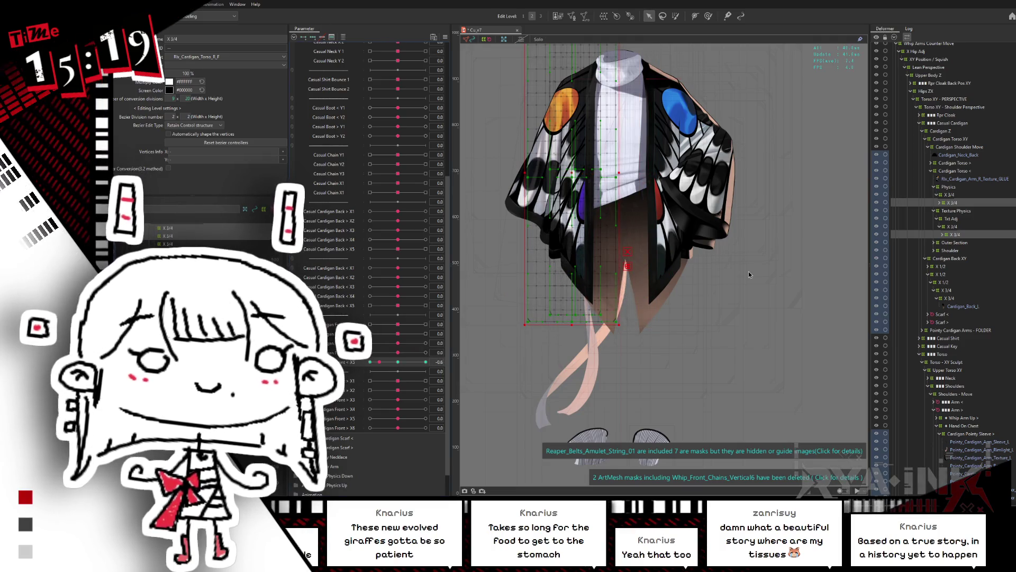
pyautogui.scroll(2, 631, 304)
pyautogui.moveTo(625, 302); pyautogui.dragTo(643, 318)
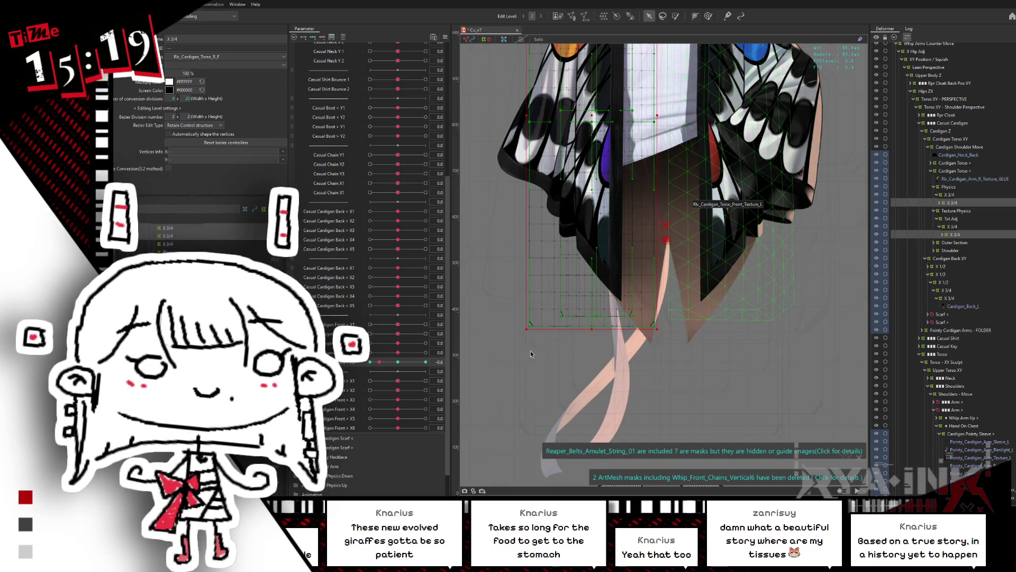
pyautogui.click(571, 311)
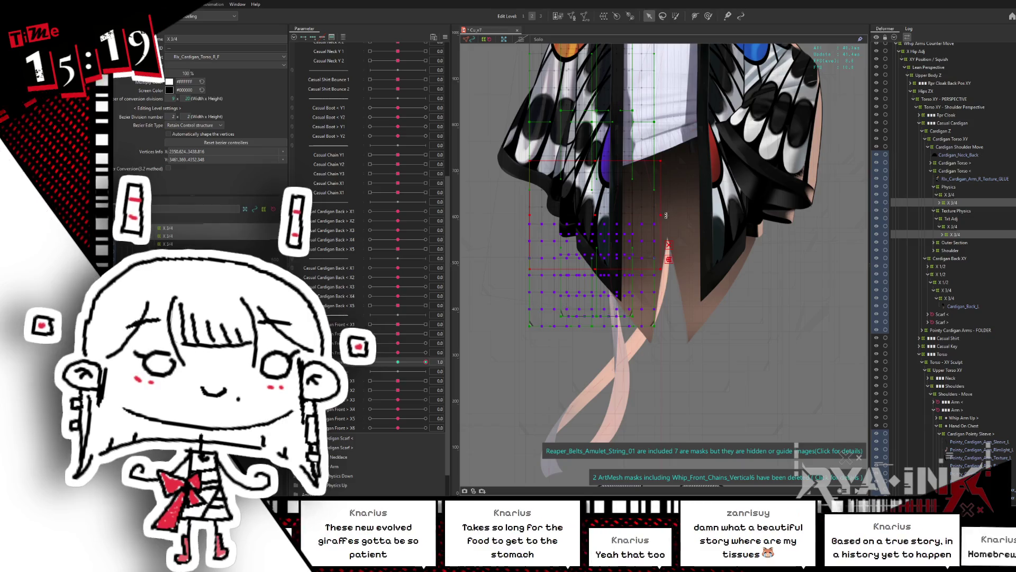
pyautogui.moveTo(601, 212); pyautogui.dragTo(665, 213)
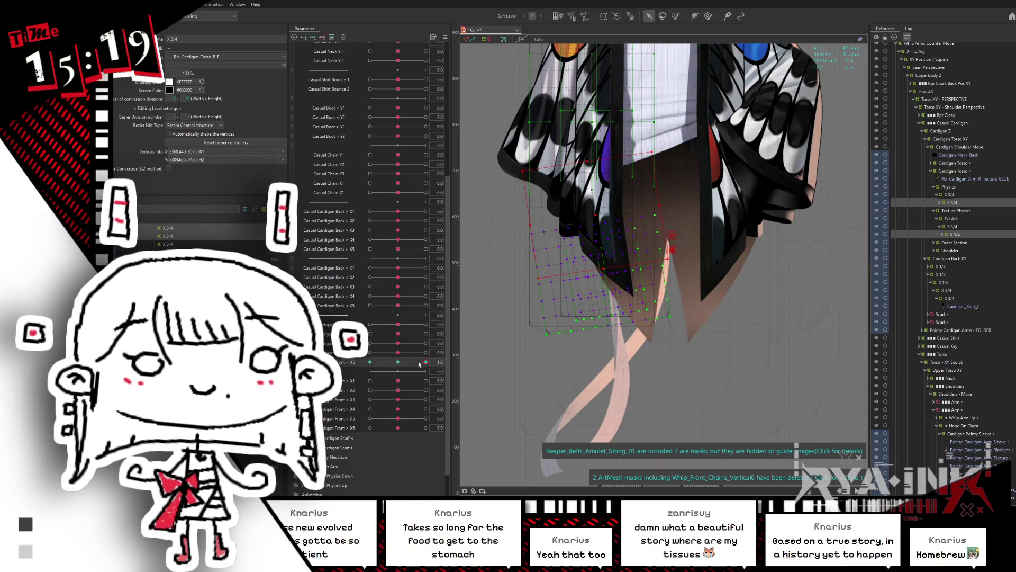
# Step: Rotate the grid for the 1.0 and -1.0 Cardigan Front X5 keys, nudging the -1.0 form down
pyautogui.click(369, 361)
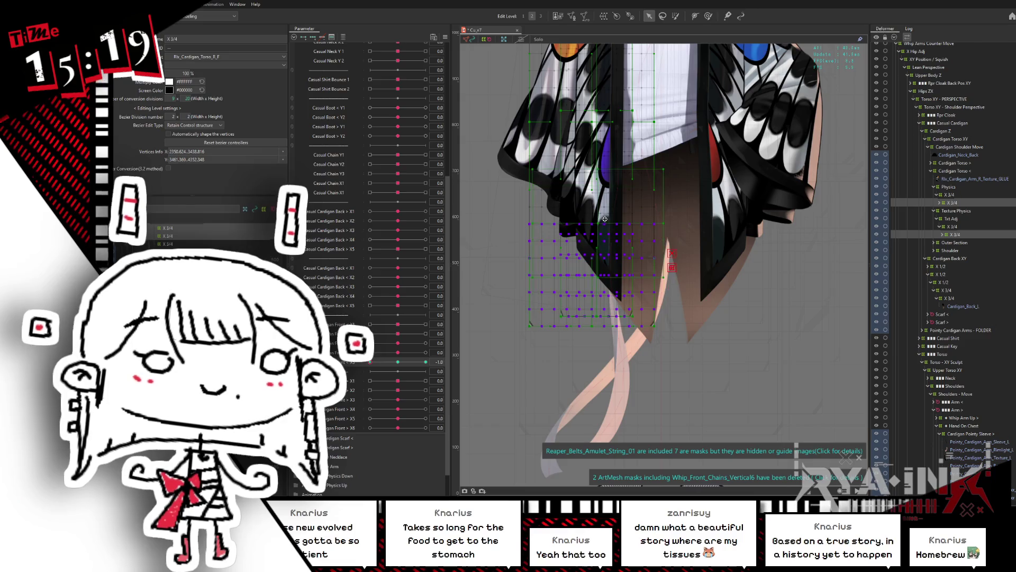
pyautogui.moveTo(666, 217); pyautogui.dragTo(656, 227)
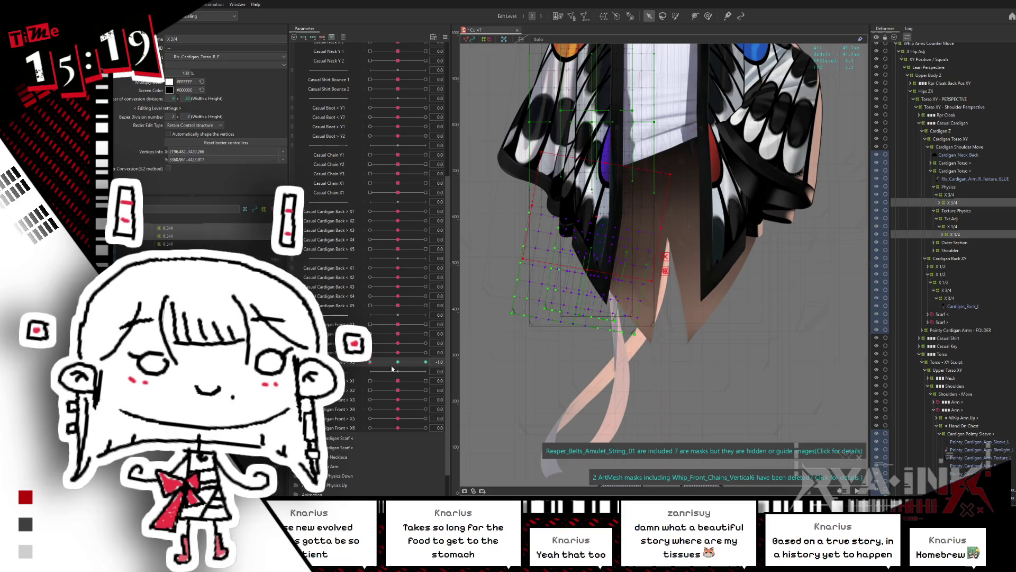
pyautogui.hotkey('ctrl', 'z')
pyautogui.hotkey('ctrl', 'z')
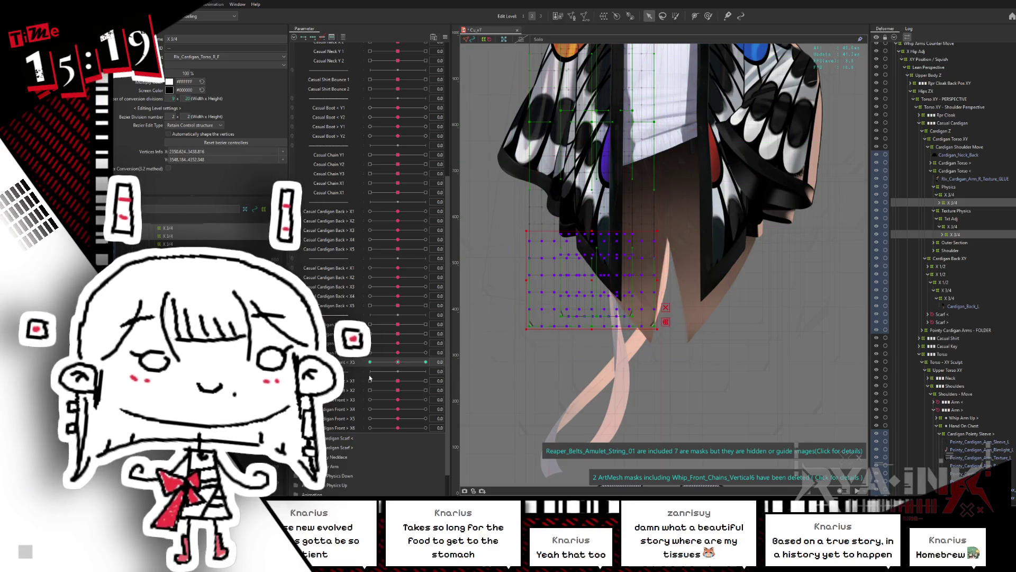
pyautogui.click(425, 361)
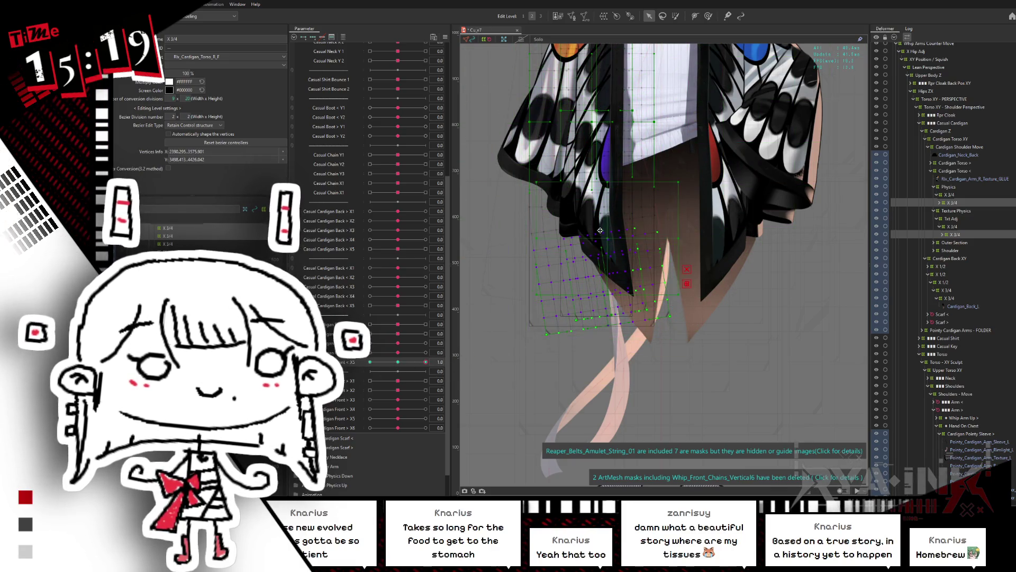
pyautogui.moveTo(675, 230); pyautogui.dragTo(679, 217)
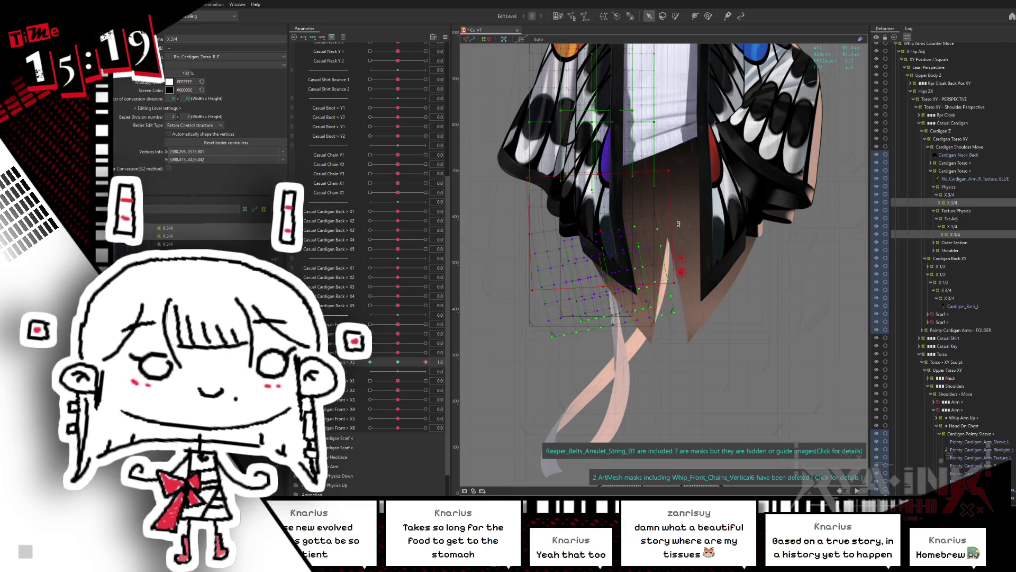
pyautogui.click(370, 362)
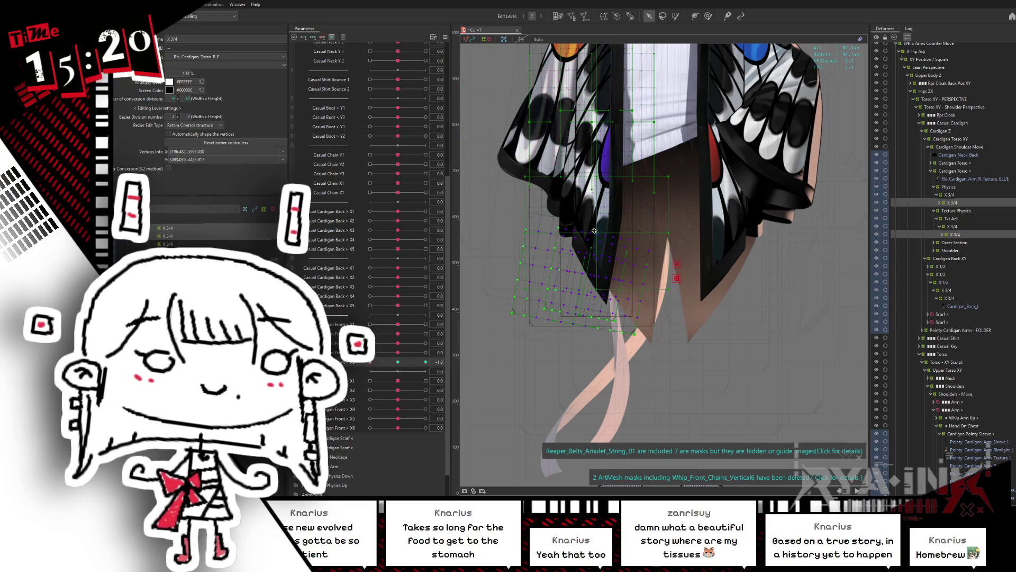
pyautogui.moveTo(589, 227); pyautogui.dragTo(589, 228)
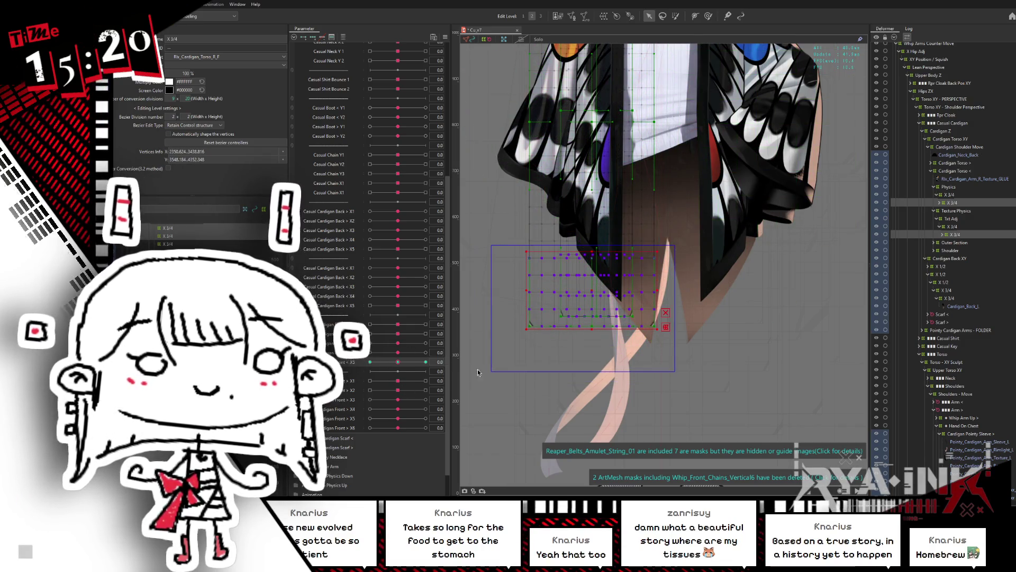
pyautogui.click(370, 361)
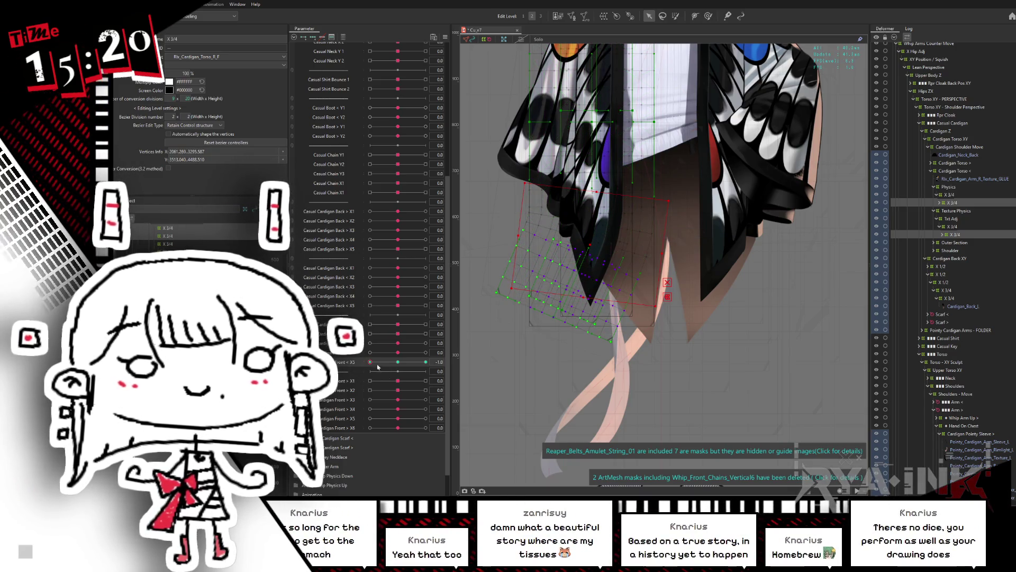
# Step: Rotate the lower cardigan grid counter-clockwise on the 1.0 key of Front < X5
pyautogui.click(426, 362)
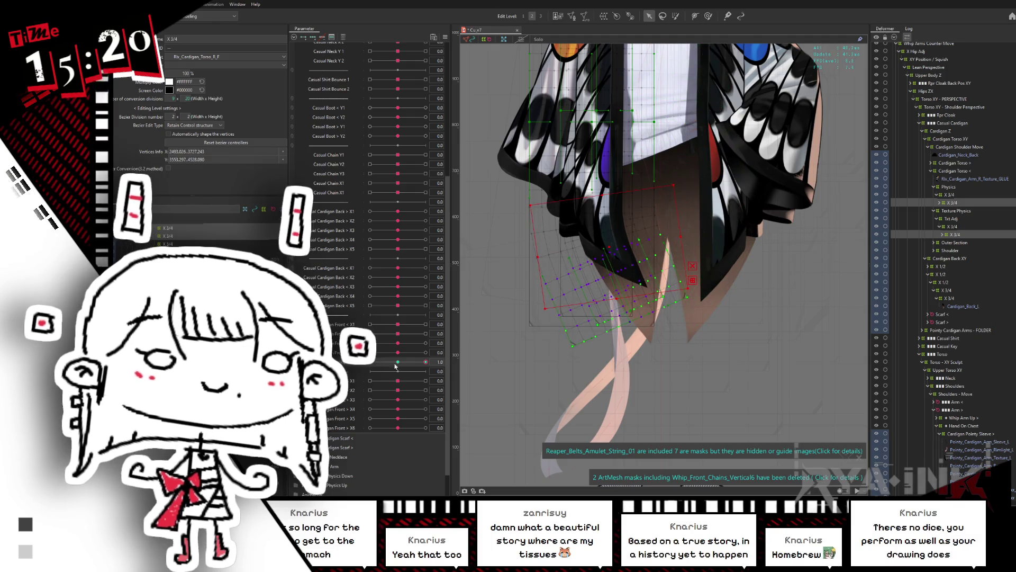
pyautogui.click(540, 302)
pyautogui.click(422, 362)
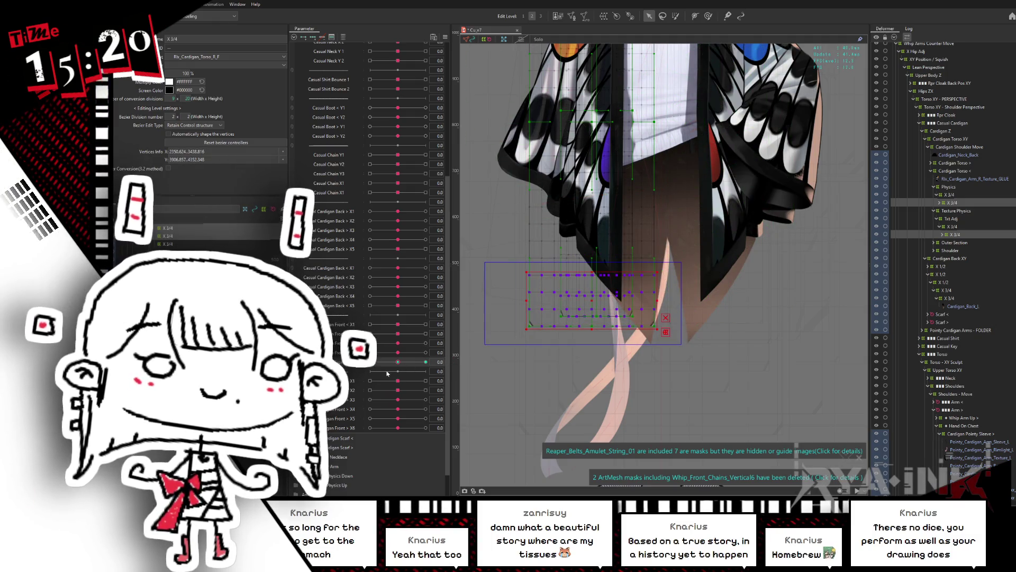
pyautogui.click(422, 362)
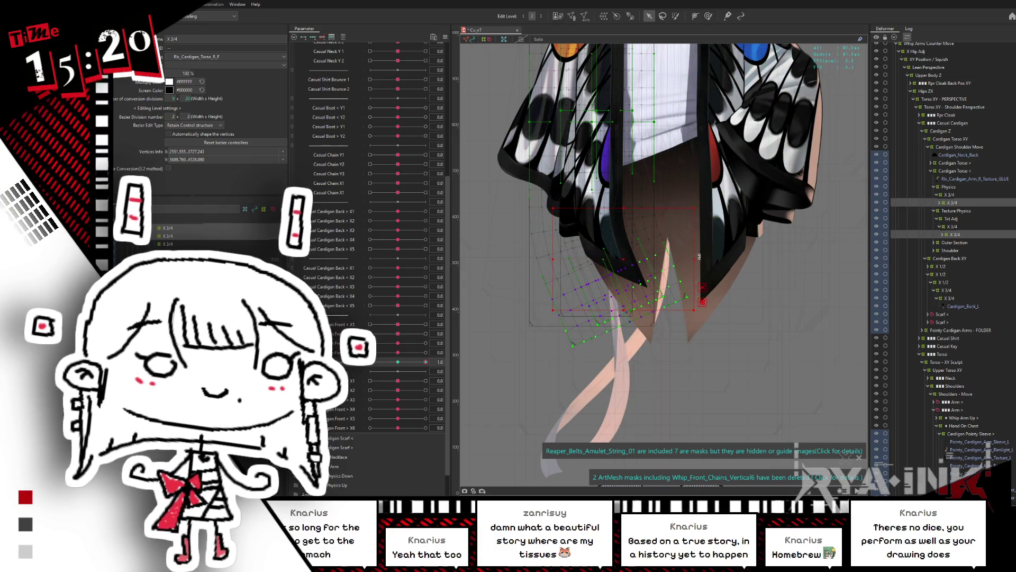
pyautogui.moveTo(702, 267); pyautogui.dragTo(701, 245)
pyautogui.click(370, 362)
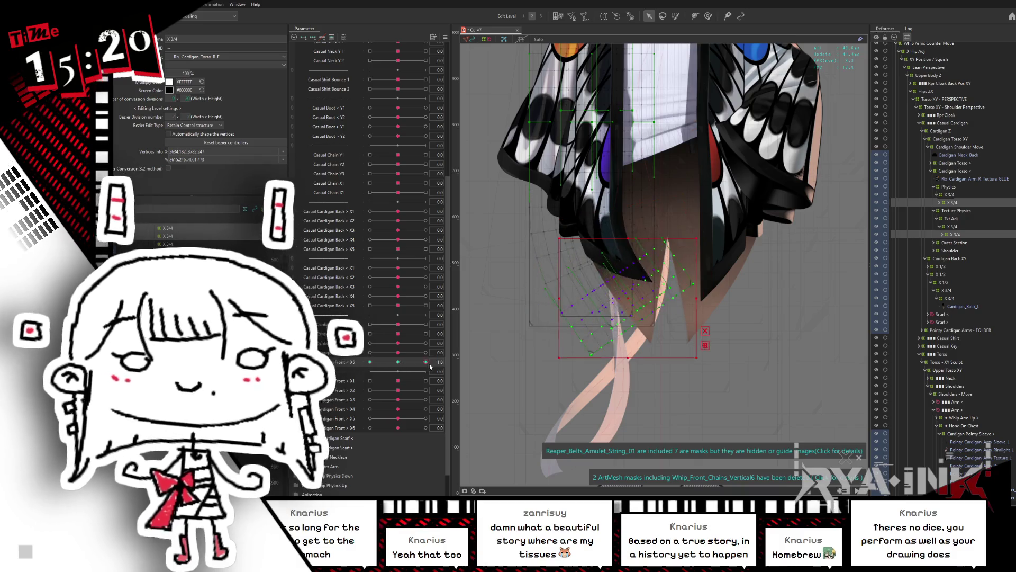
# Step: Drag the lower deformer into a slanted shape, return Front < X5 to neutral and save
pyautogui.click(592, 268)
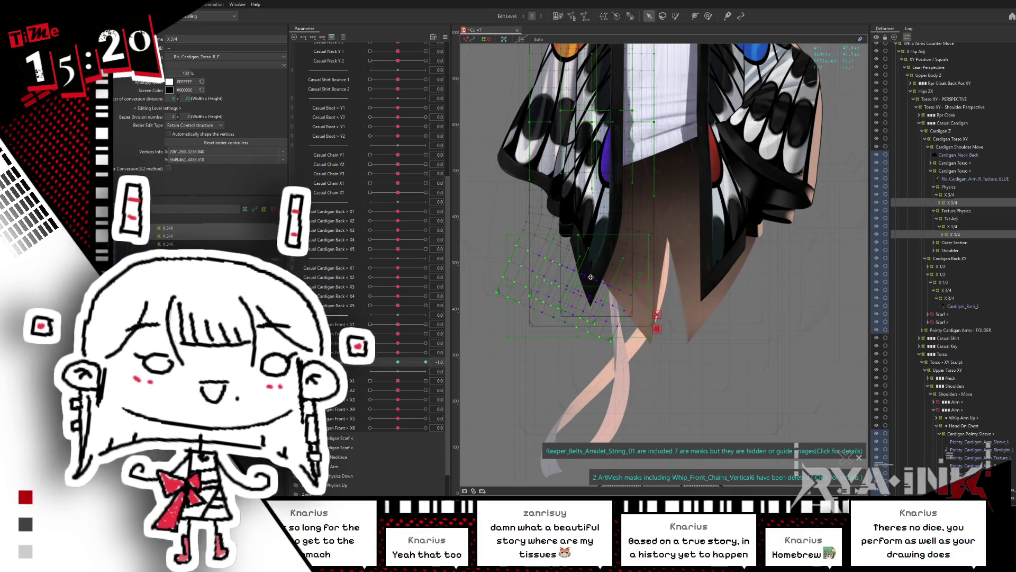
pyautogui.click(669, 266)
pyautogui.click(407, 362)
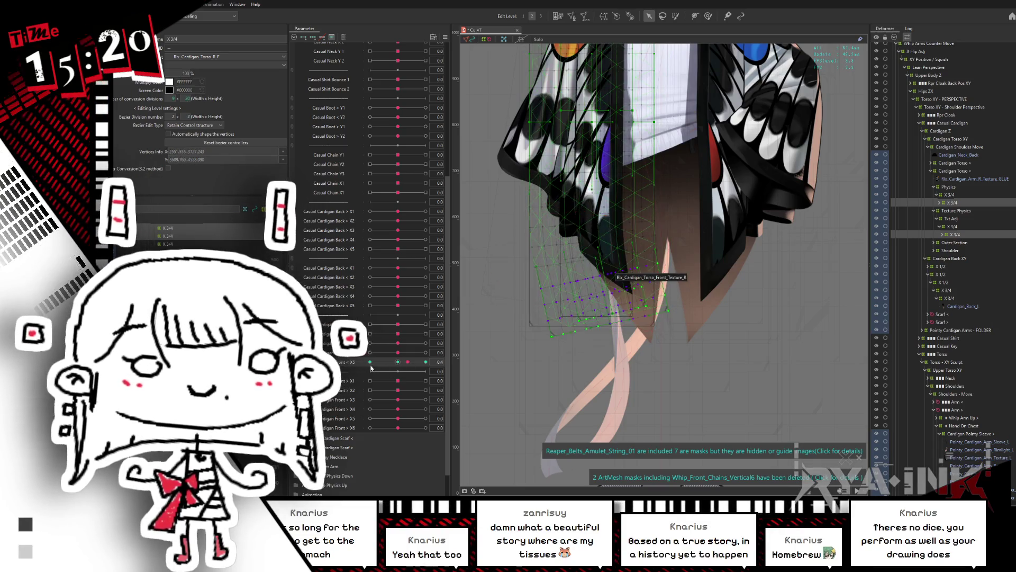
pyautogui.click(398, 362)
pyautogui.click(536, 320)
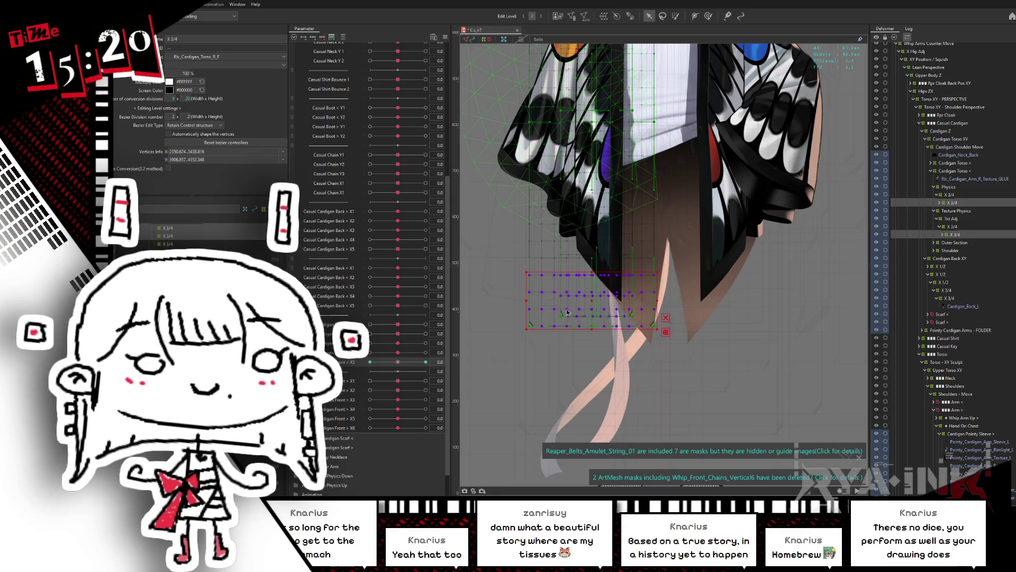
pyautogui.moveTo(397, 343)
pyautogui.mouseDown()
pyautogui.moveTo(687, 294)
pyautogui.moveTo(640, 276)
pyautogui.moveTo(668, 269)
pyautogui.moveTo(532, 304)
pyautogui.moveTo(629, 285)
pyautogui.mouseUp()
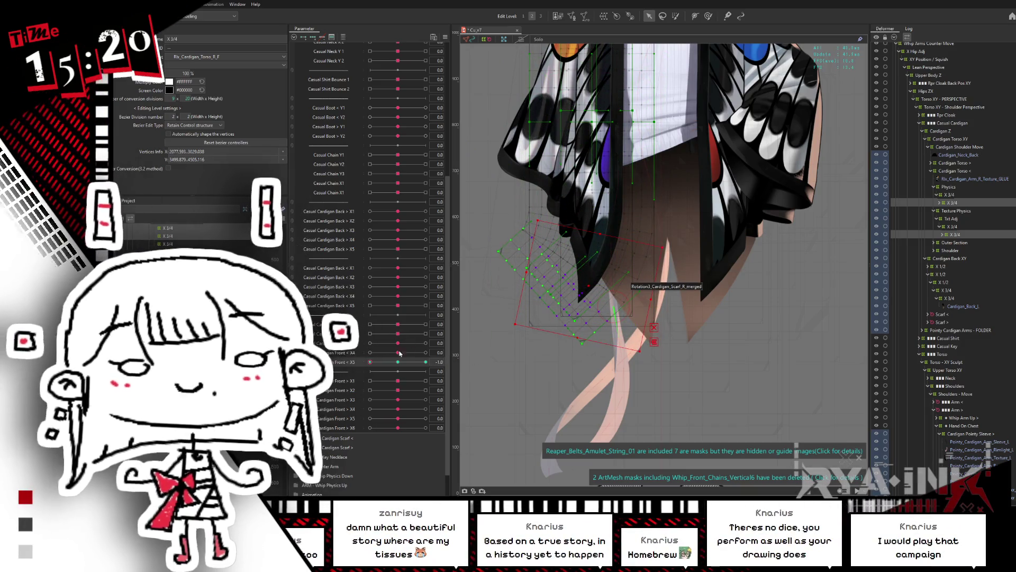
pyautogui.click(403, 361)
pyautogui.hotkey('ctrl', 's')
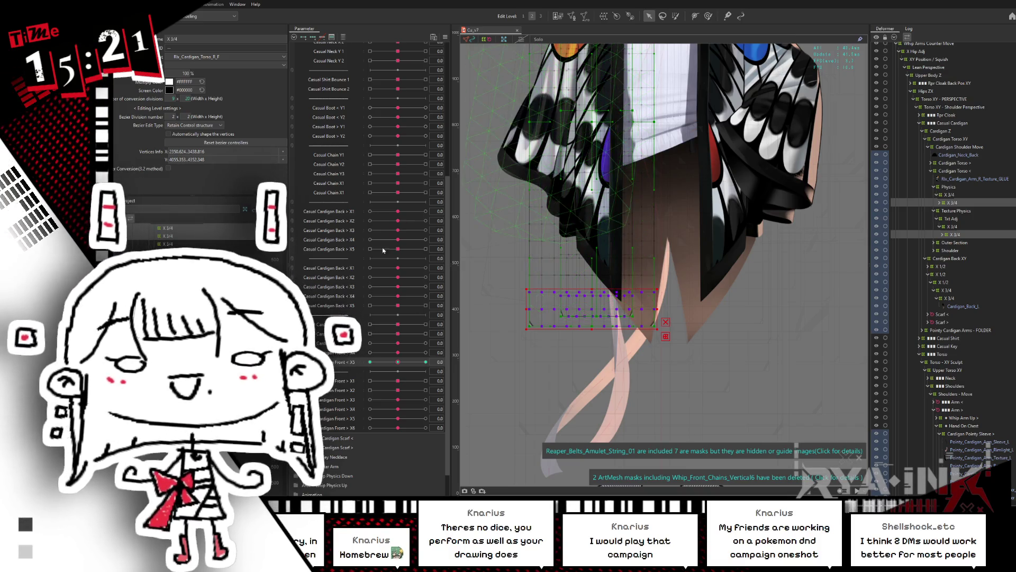
# Step: Test Front < X5 at its maximum, return it to neutral, and save the model
pyautogui.moveTo(397, 362)
pyautogui.mouseDown()
pyautogui.moveTo(427, 360)
pyautogui.moveTo(373, 363)
pyautogui.moveTo(397, 369)
pyautogui.mouseUp()
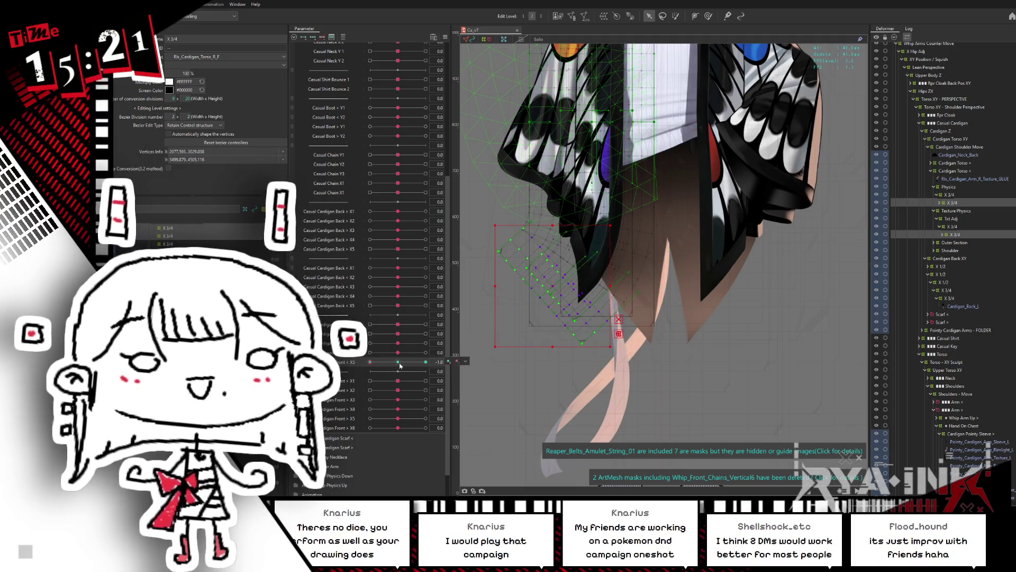
pyautogui.click(399, 366)
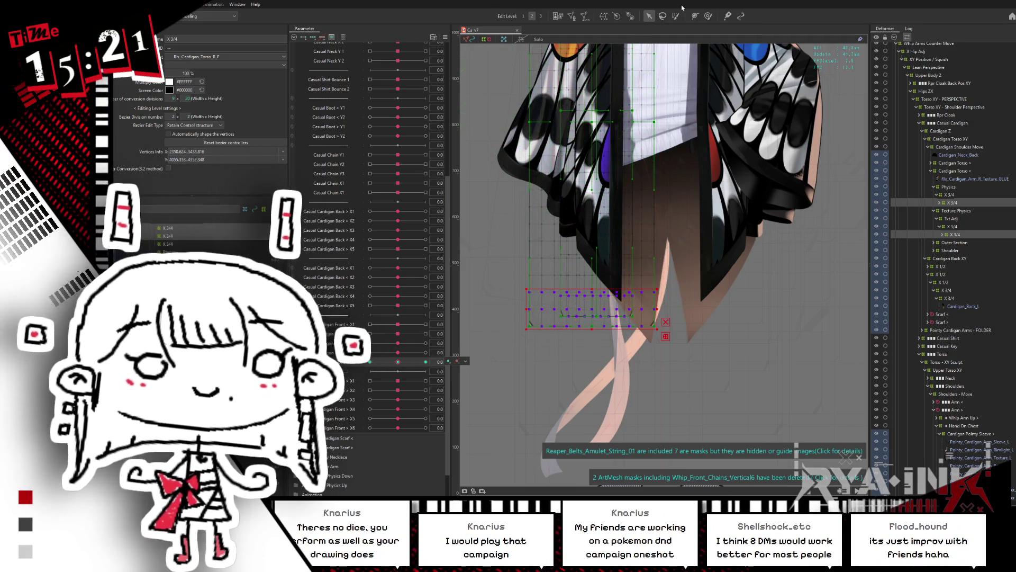
pyautogui.hotkey('ctrl', 's')
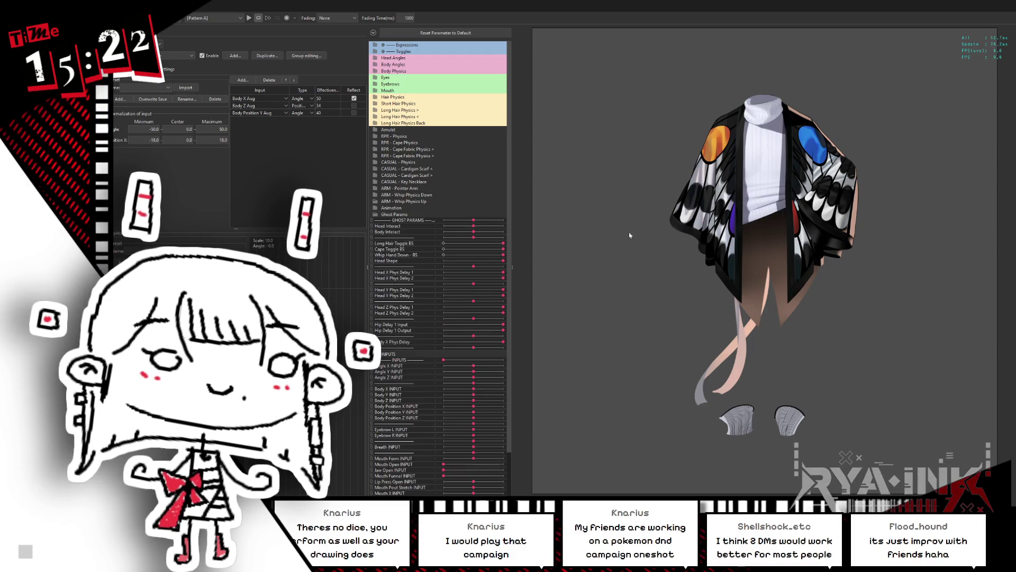
# Step: Duplicate the CARDIGAN - Front physics group under the default name and show its output settings
pyautogui.scroll(5, 810, 212)
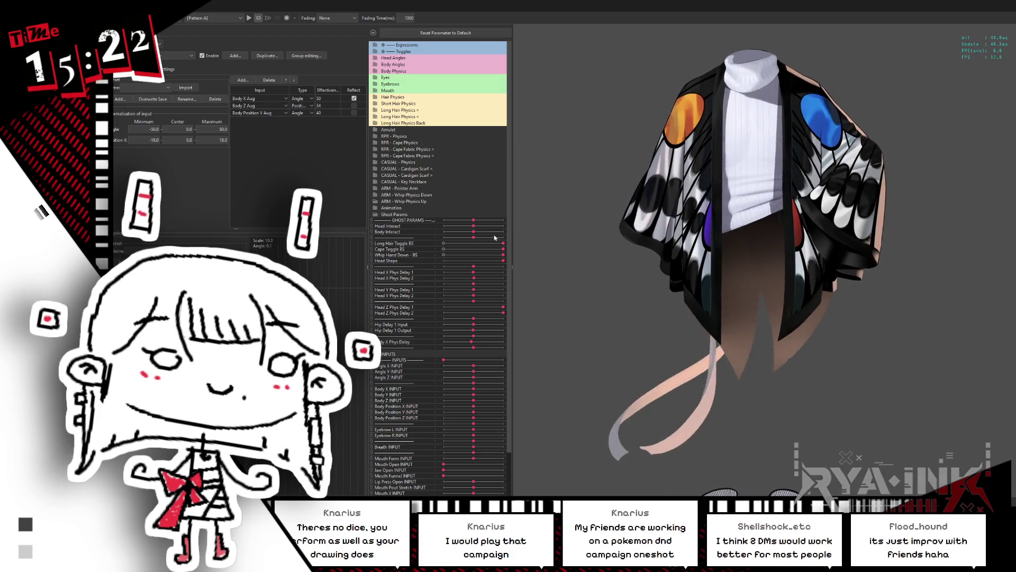
pyautogui.click(274, 59)
pyautogui.write('CARDIGAN - Front <')
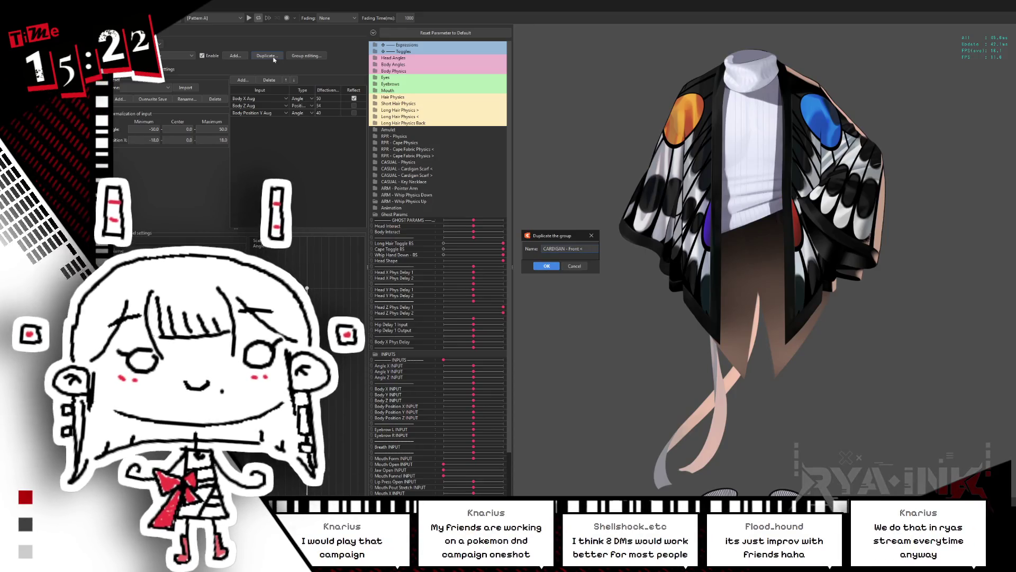
pyautogui.press('Return')
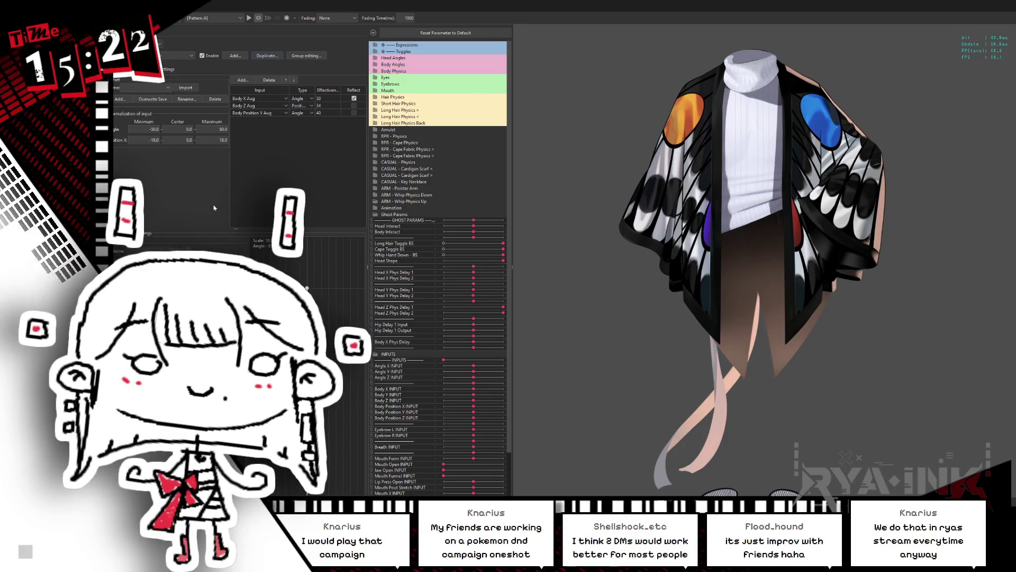
pyautogui.click(169, 69)
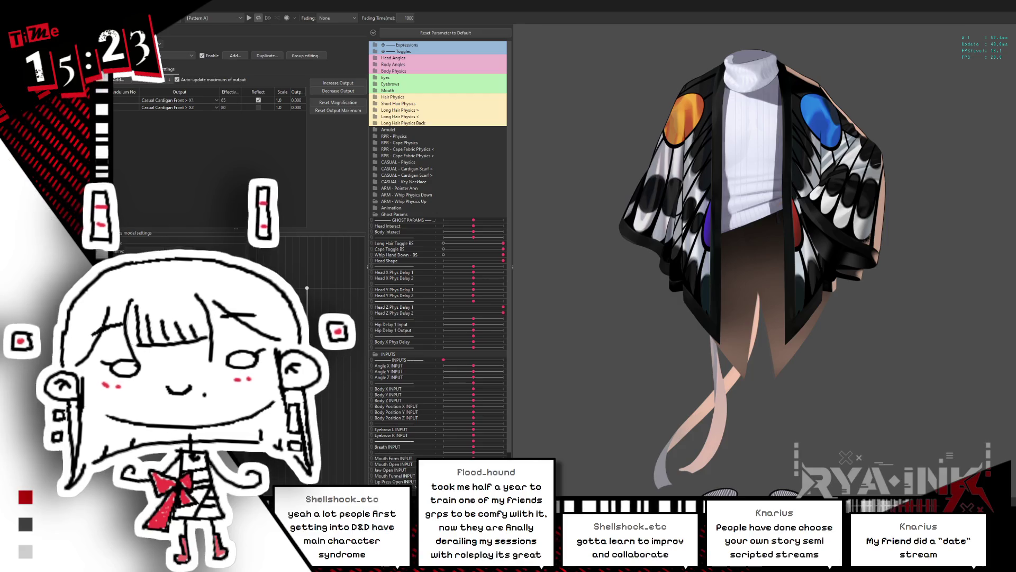
# Step: Open the straw-hatted character illustration by dragging its image file onto the screen
pyautogui.moveTo(709, 234); pyautogui.dragTo(318, 291)
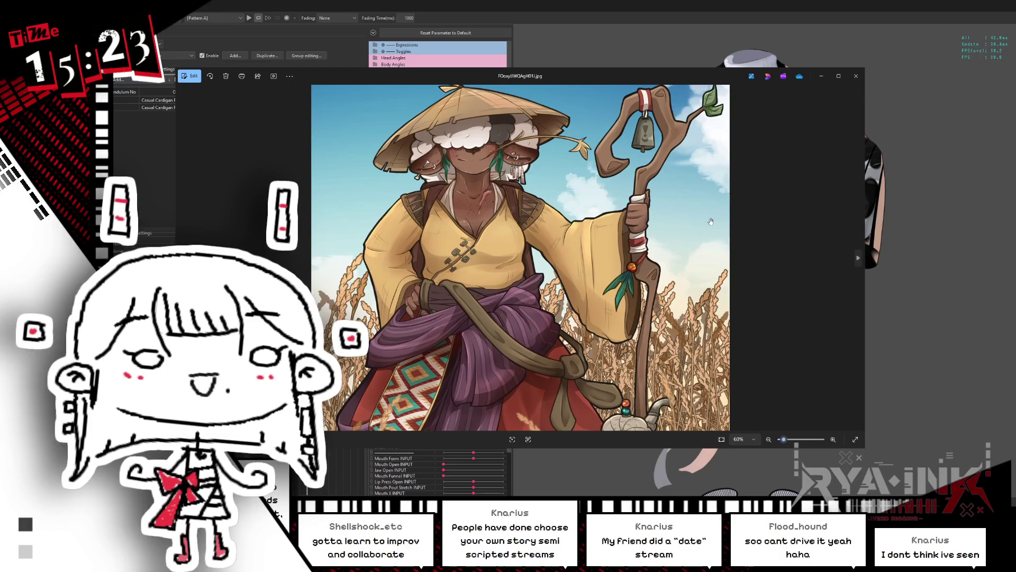
# Step: View the straw-hatted traveller illustration by zooming, moving the window and panning, then close it
pyautogui.scroll(3, 524, 217)
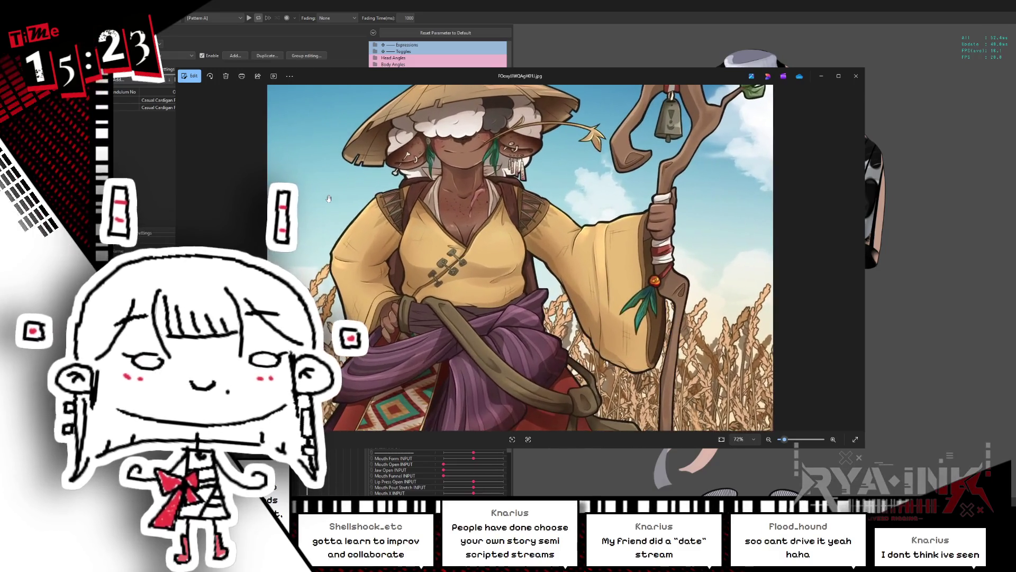
pyautogui.scroll(2, 519, 269)
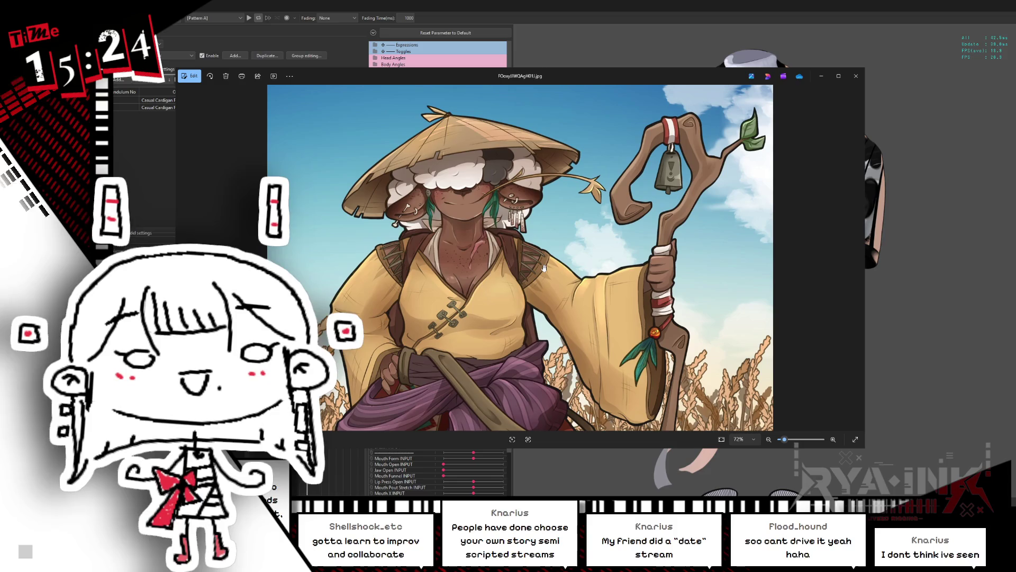
pyautogui.scroll(-3, 545, 268)
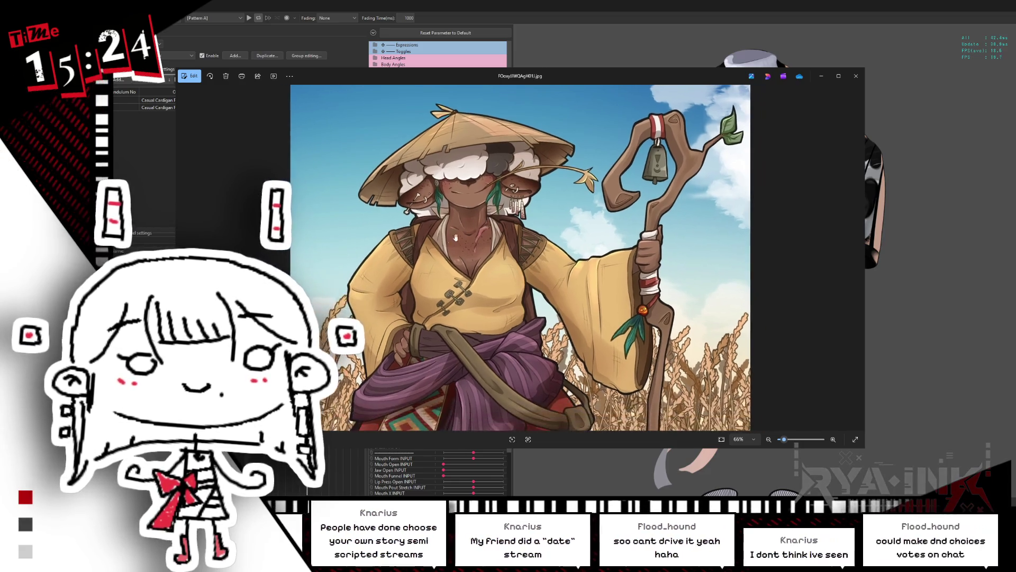
pyautogui.scroll(3, 437, 256)
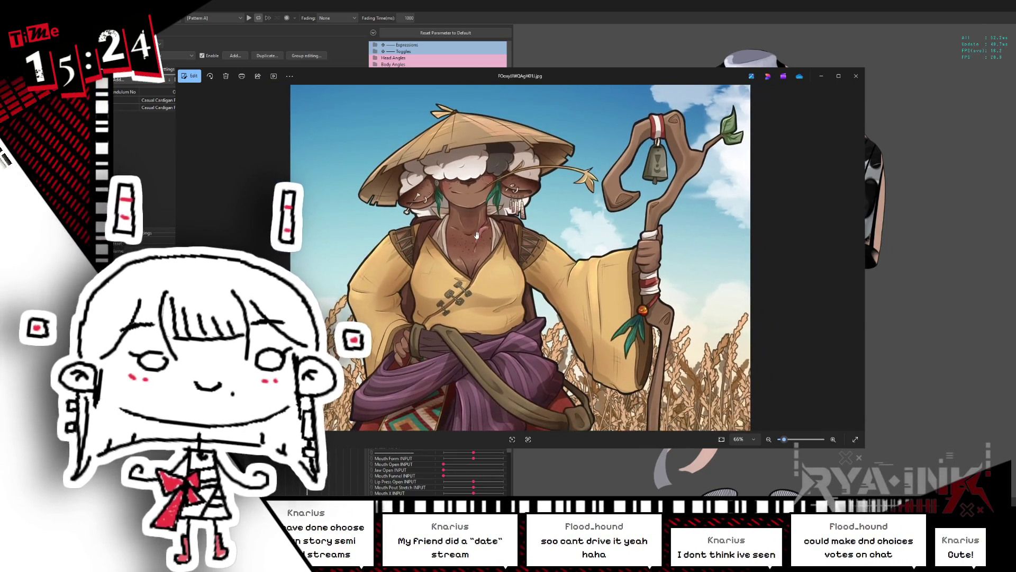
pyautogui.scroll(-3, 487, 231)
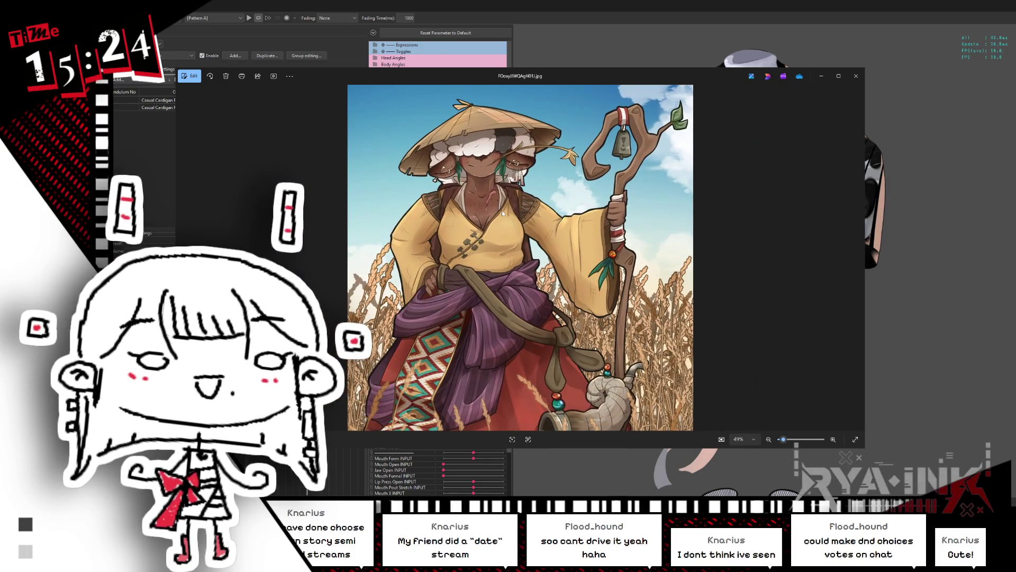
pyautogui.scroll(1, 483, 175)
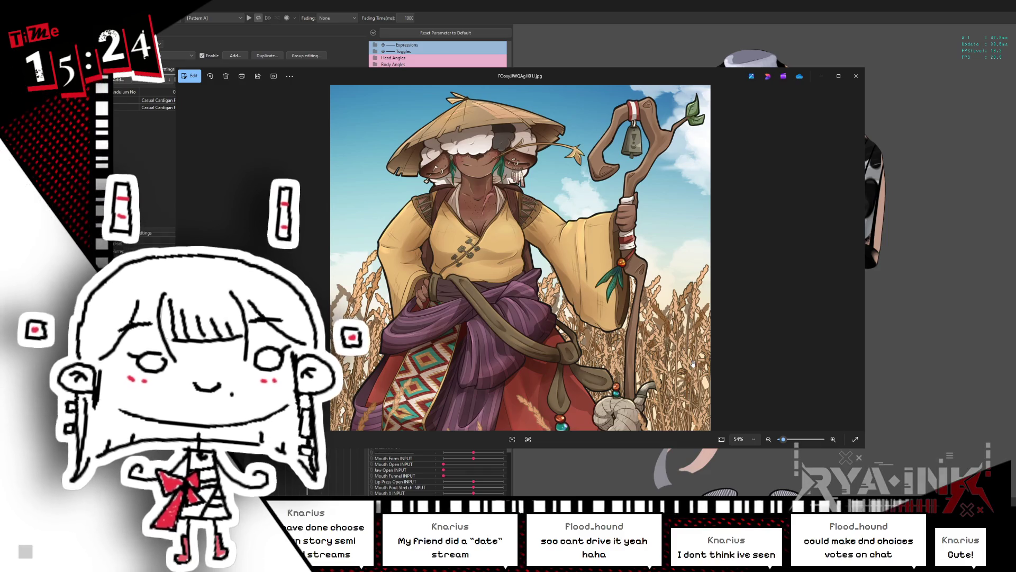
pyautogui.moveTo(547, 78); pyautogui.dragTo(581, 89)
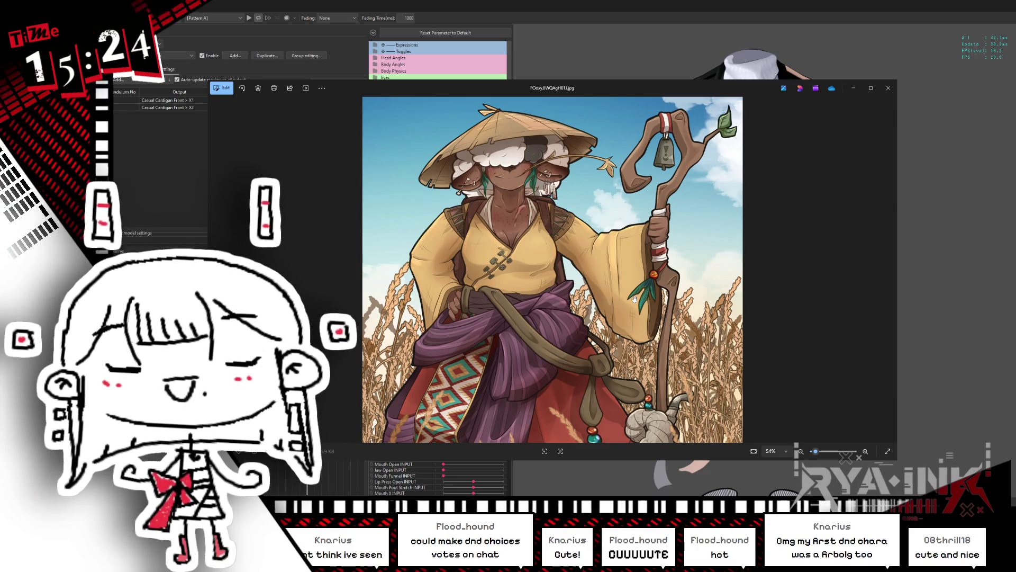
pyautogui.moveTo(654, 305)
pyautogui.mouseDown()
pyautogui.moveTo(701, 286)
pyautogui.moveTo(683, 326)
pyautogui.mouseUp()
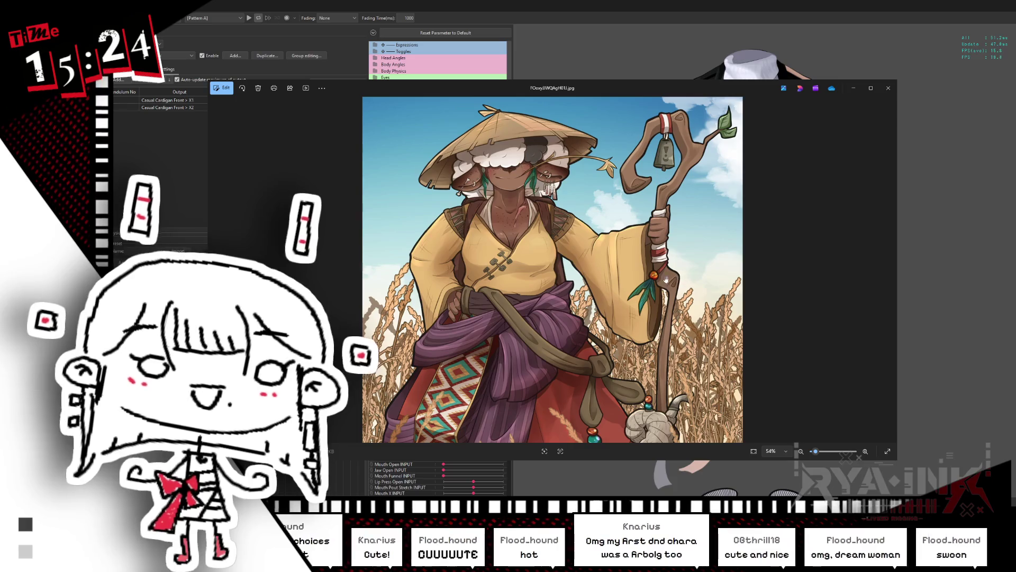
pyautogui.moveTo(565, 192)
pyautogui.mouseDown()
pyautogui.moveTo(587, 159)
pyautogui.moveTo(640, 286)
pyautogui.mouseUp()
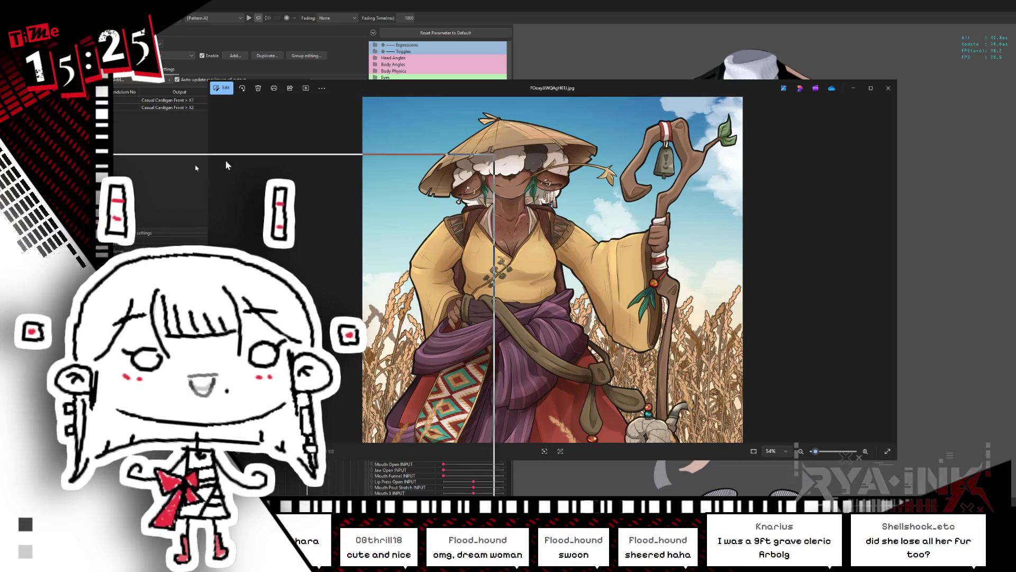
pyautogui.hotkey('alt', 'F4')
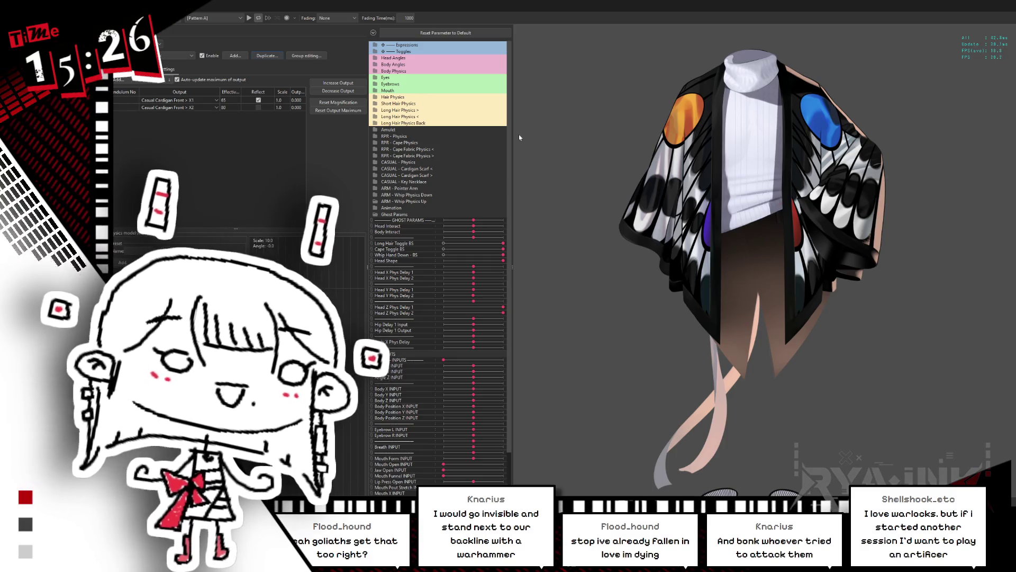
# Step: Scroll the Physics Settings back to the Casual Cardigan Front X1/X2 outputs
pyautogui.scroll(2, 772, 203)
# Step: Start duplicating the current physics group with Ctrl+D, then cancel the naming prompt
pyautogui.scroll(2, 771, 202)
pyautogui.hotkey('ctrl', 'd')
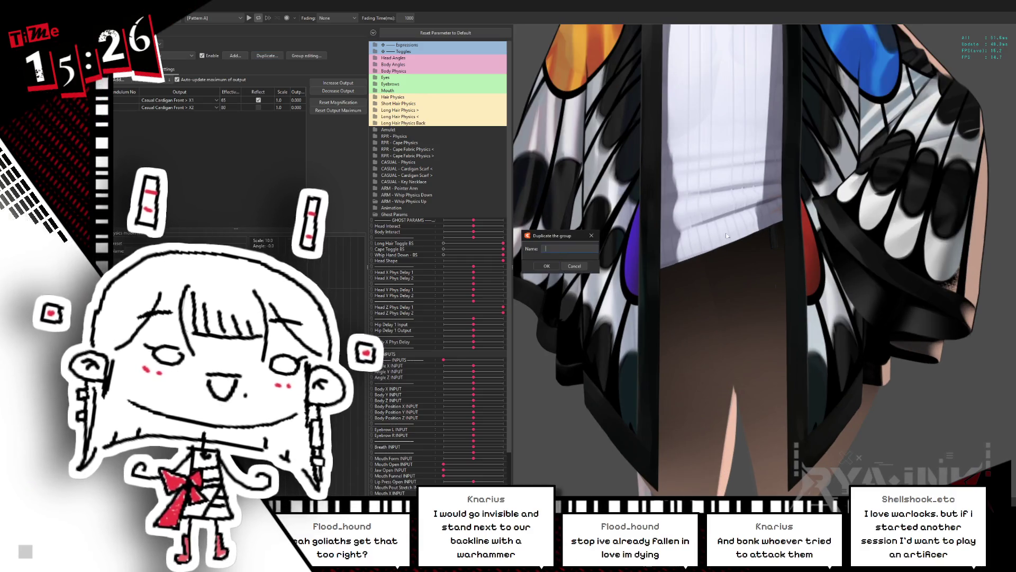
pyautogui.press('Escape')
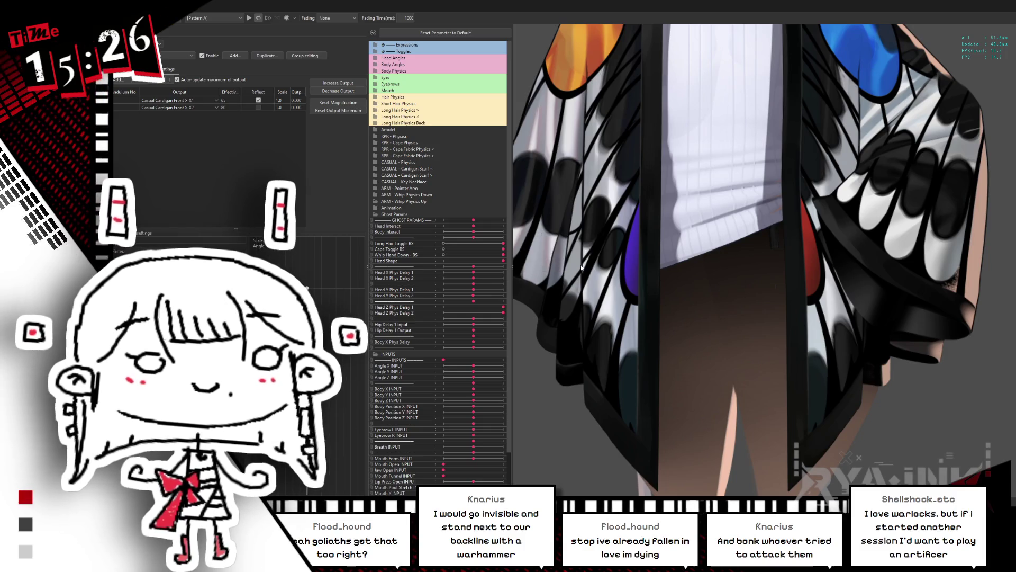
# Step: In the output parameter picker, tick Casual Cardigan Front < X1 through X5 and add them
pyautogui.scroll(-4, 723, 242)
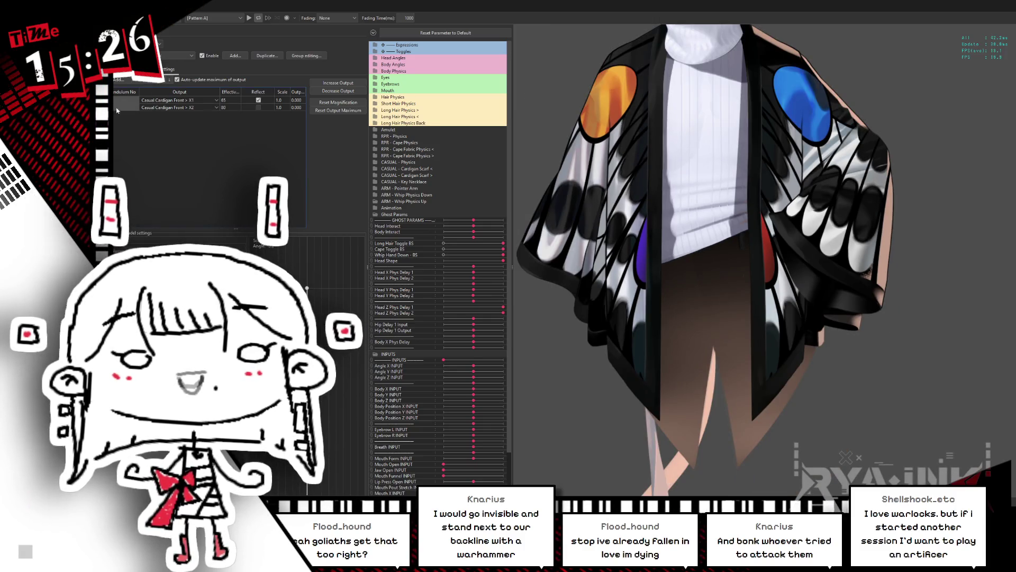
pyautogui.click(118, 80)
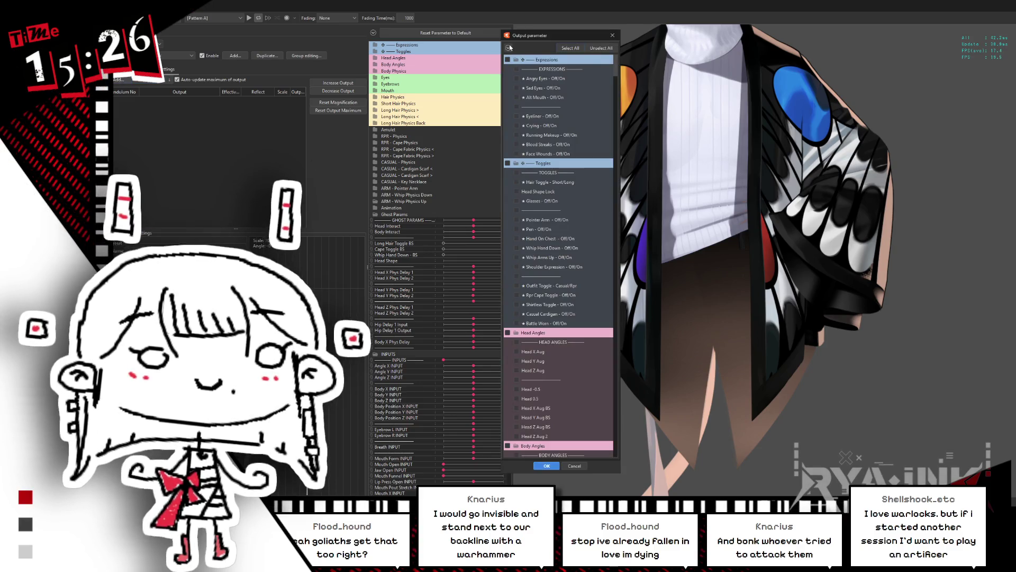
pyautogui.click(508, 47)
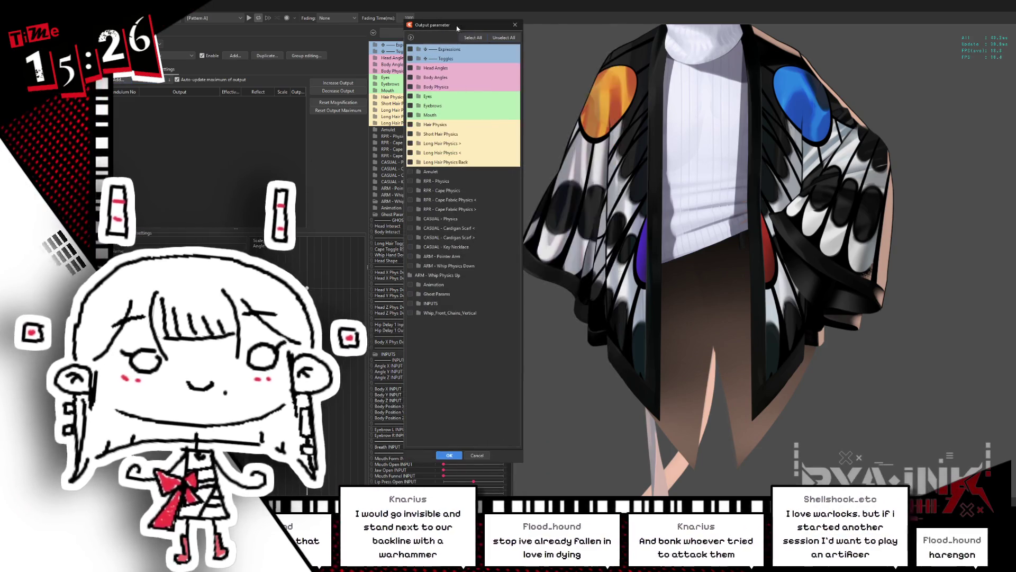
pyautogui.moveTo(565, 37); pyautogui.dragTo(468, 26)
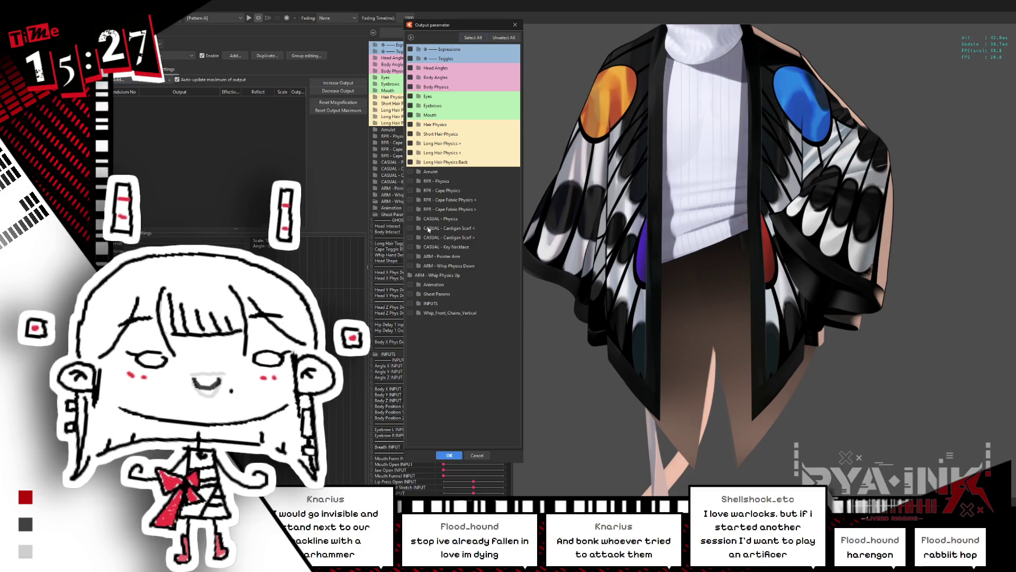
pyautogui.click(417, 220)
pyautogui.scroll(-5, 516, 239)
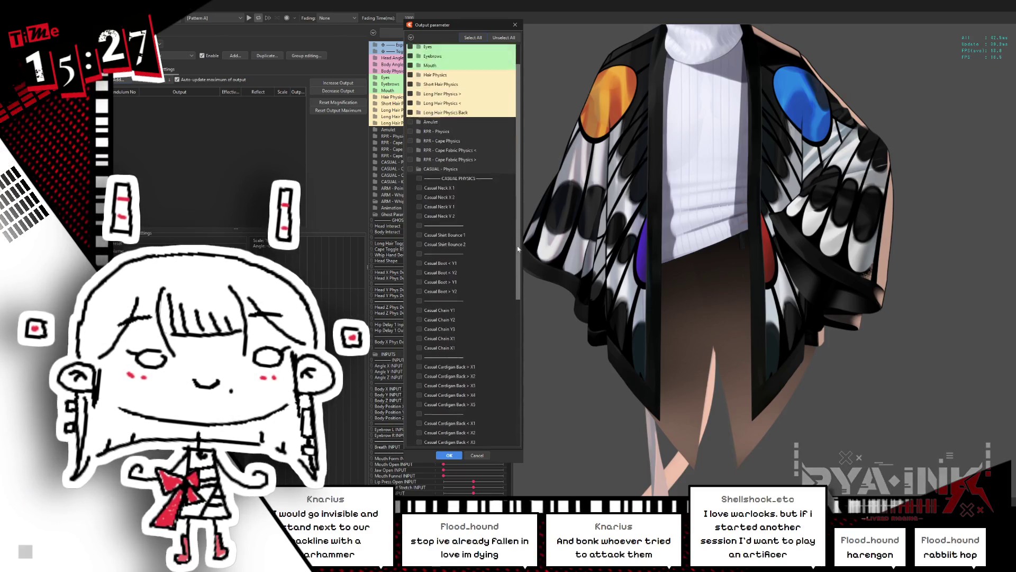
pyautogui.moveTo(520, 309); pyautogui.dragTo(516, 400)
pyautogui.scroll(2, 512, 371)
pyautogui.scroll(2, 506, 337)
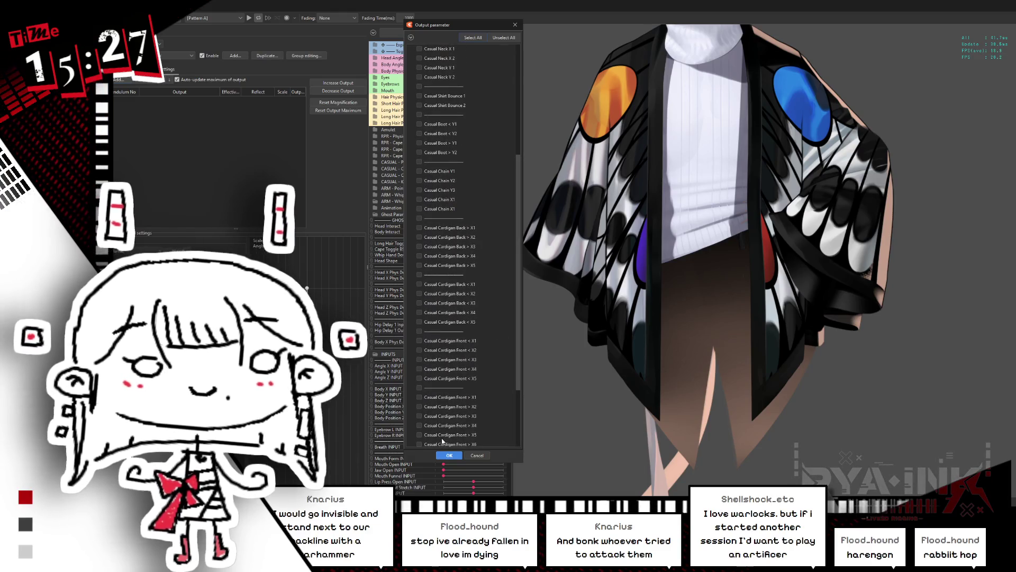
pyautogui.scroll(-2, 513, 381)
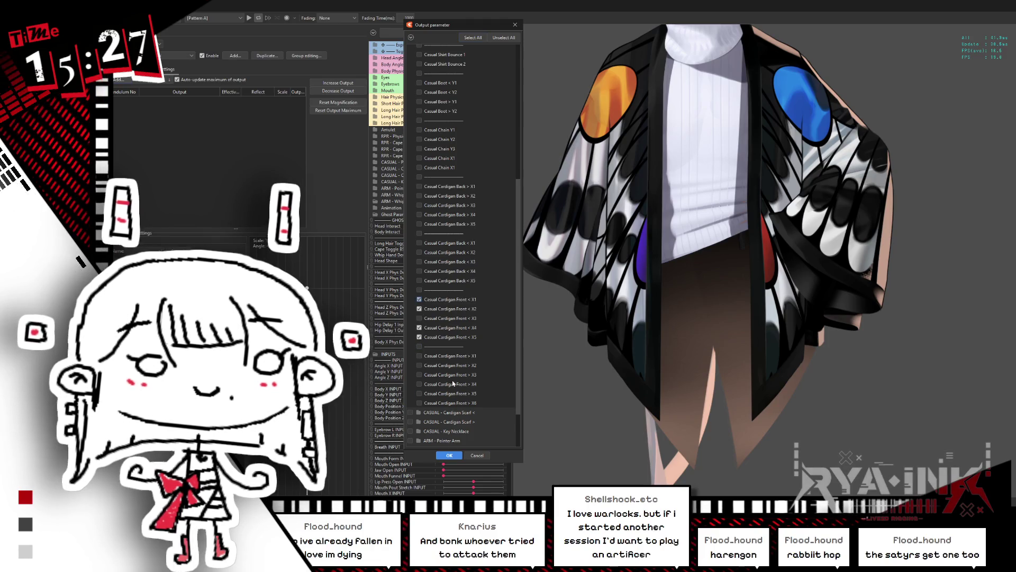
pyautogui.click(453, 456)
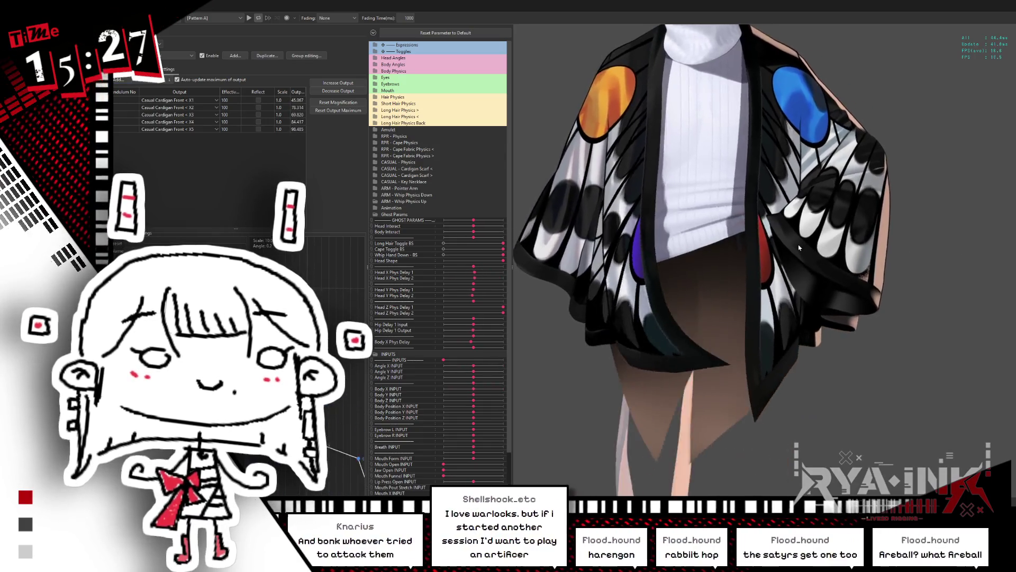
# Step: Select the Casual Cardigan Front < X1 output and swing the model to test the cardigan sway
pyautogui.scroll(-3, 799, 248)
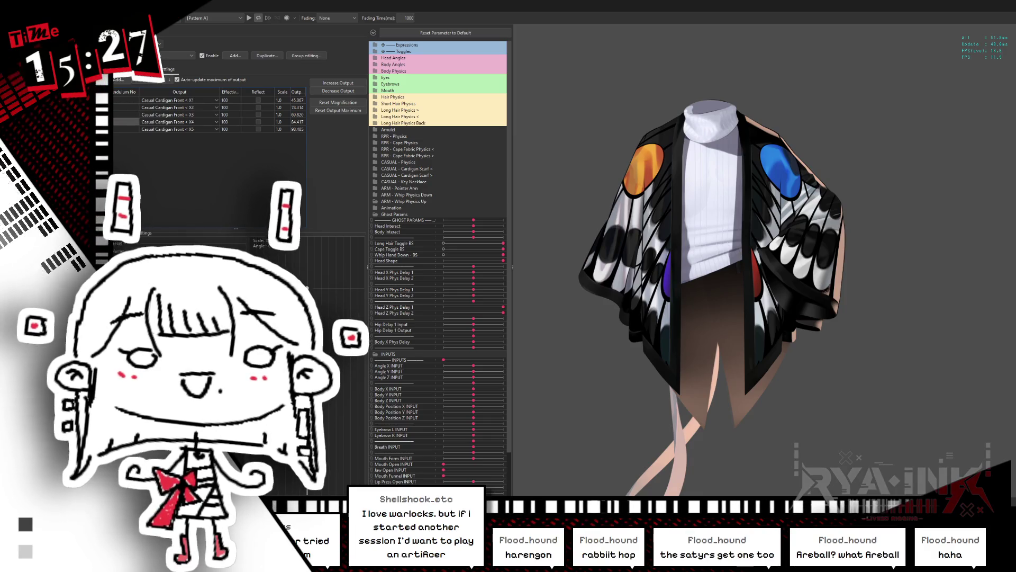
pyautogui.click(179, 100)
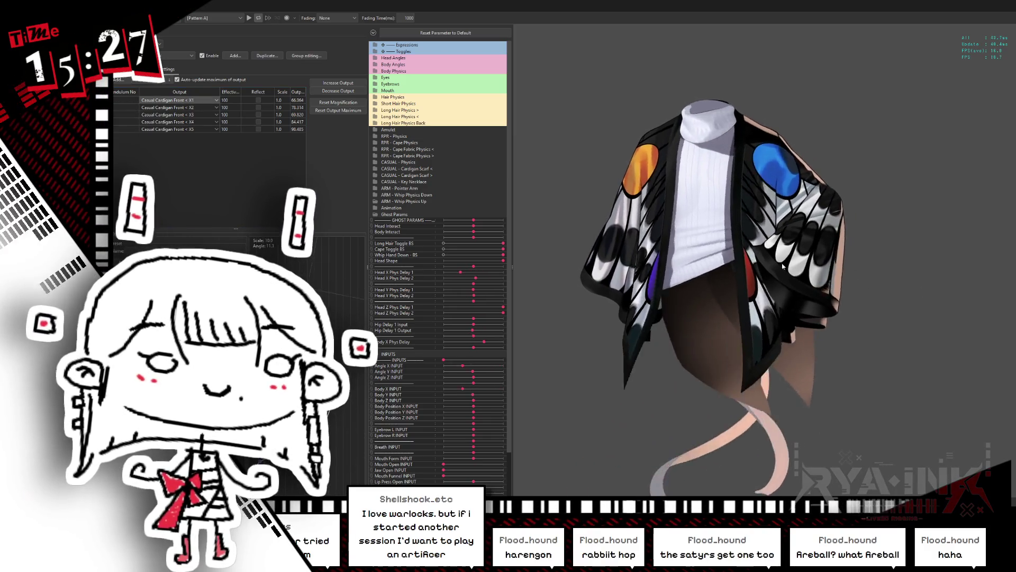
pyautogui.moveTo(753, 206)
pyautogui.mouseDown()
pyautogui.moveTo(864, 237)
pyautogui.moveTo(623, 262)
pyautogui.mouseUp()
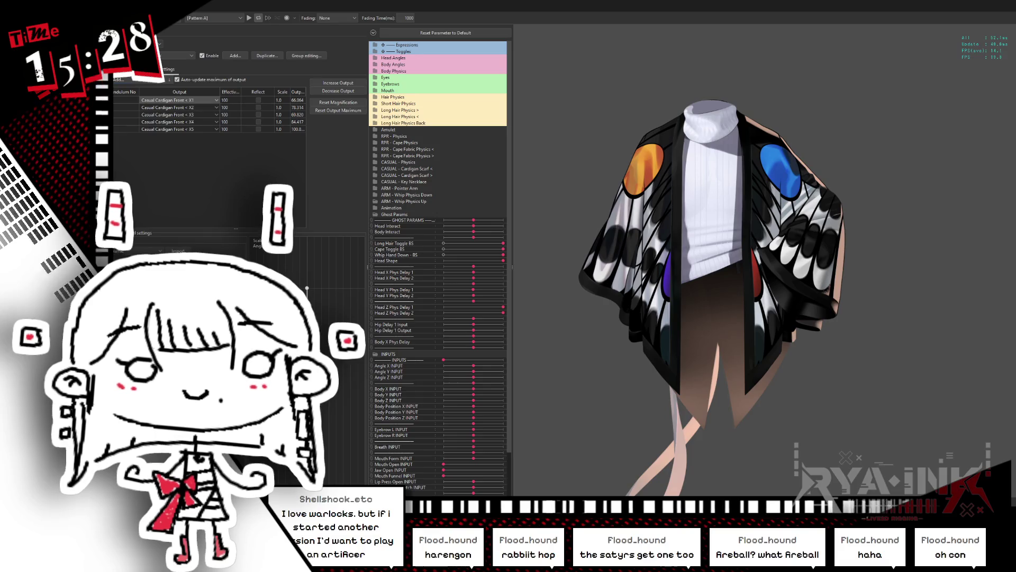
pyautogui.moveTo(523, 304)
pyautogui.mouseDown()
pyautogui.moveTo(874, 258)
pyautogui.moveTo(840, 271)
pyautogui.mouseUp()
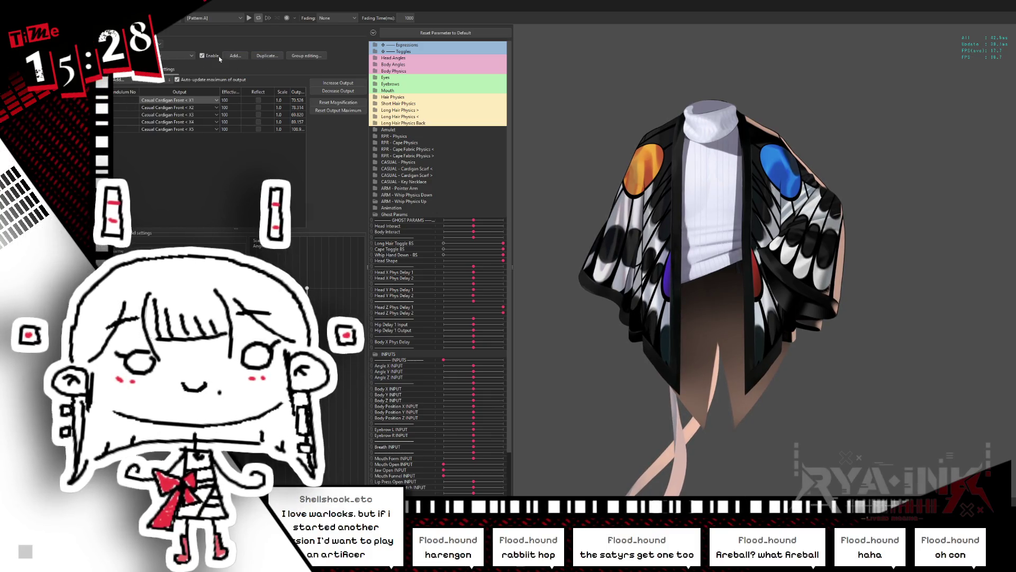
# Step: Browse the physics groups in the group editor, then close it
pyautogui.click(306, 56)
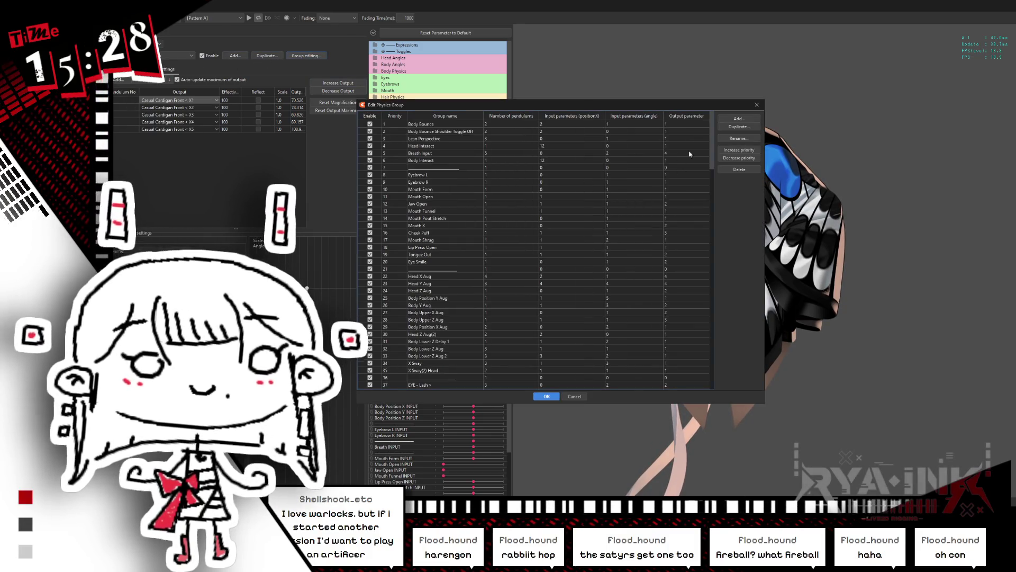
pyautogui.scroll(-20, 418, 387)
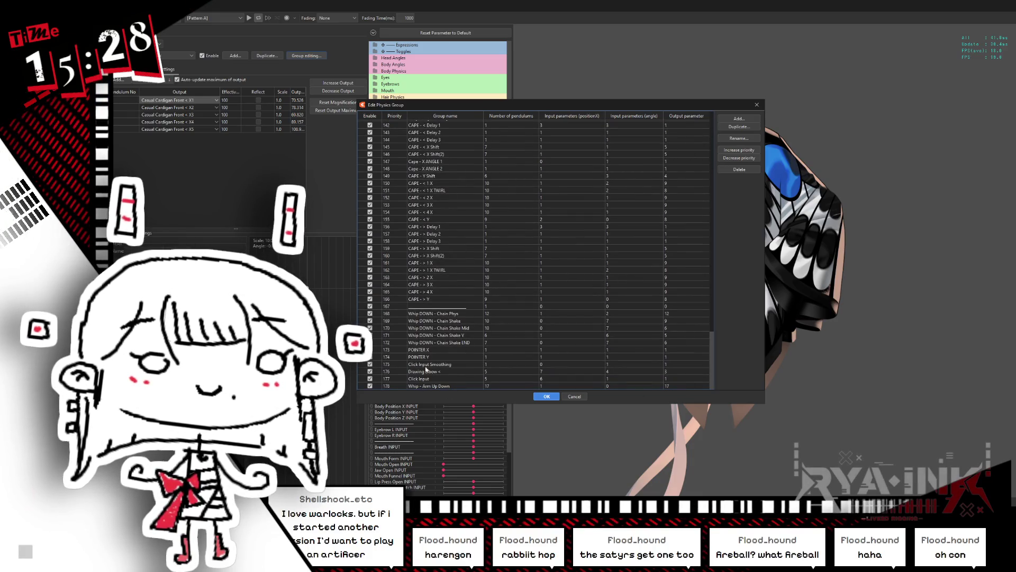
pyautogui.scroll(2, 455, 238)
pyautogui.scroll(15, 481, 156)
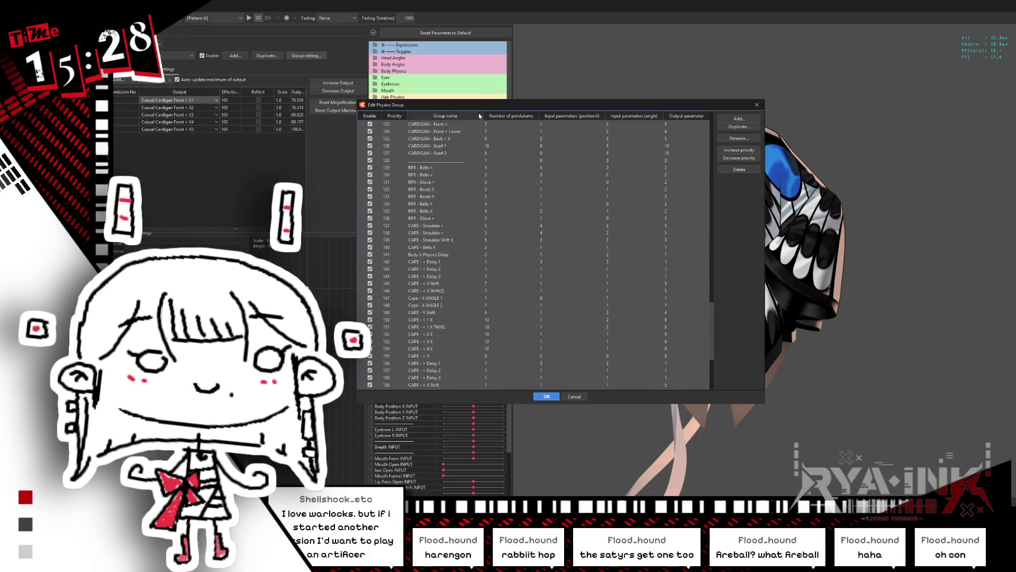
pyautogui.scroll(9, 480, 154)
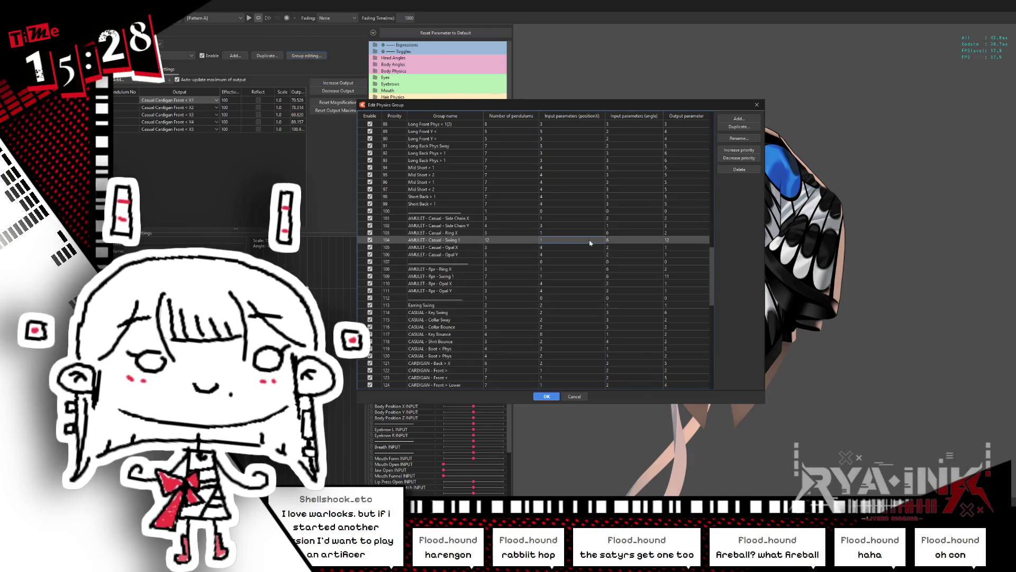
pyautogui.moveTo(712, 223)
pyautogui.mouseDown()
pyautogui.moveTo(664, 344)
pyautogui.moveTo(695, 341)
pyautogui.mouseUp()
pyautogui.scroll(12, 696, 341)
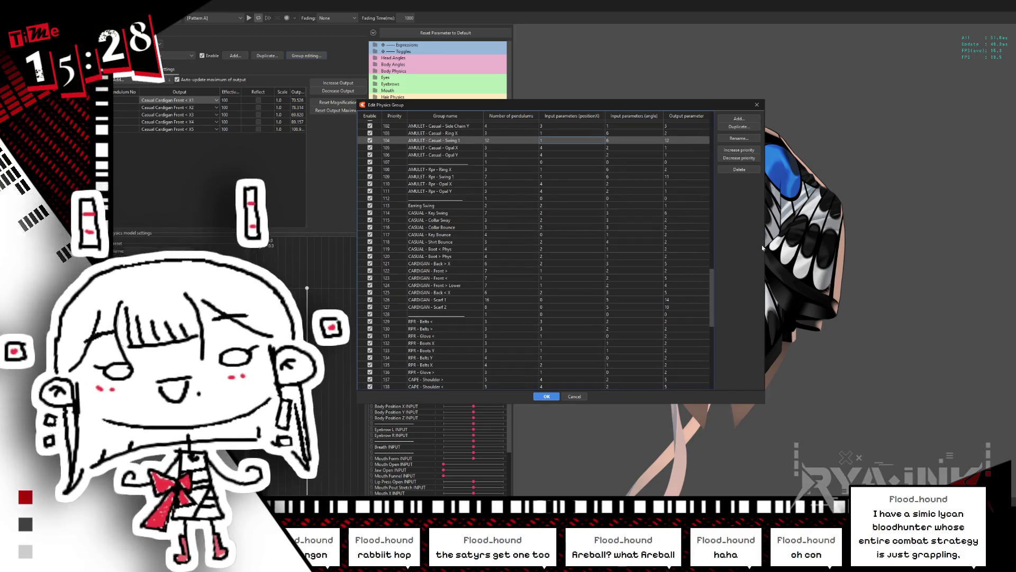
pyautogui.moveTo(712, 289); pyautogui.dragTo(711, 244)
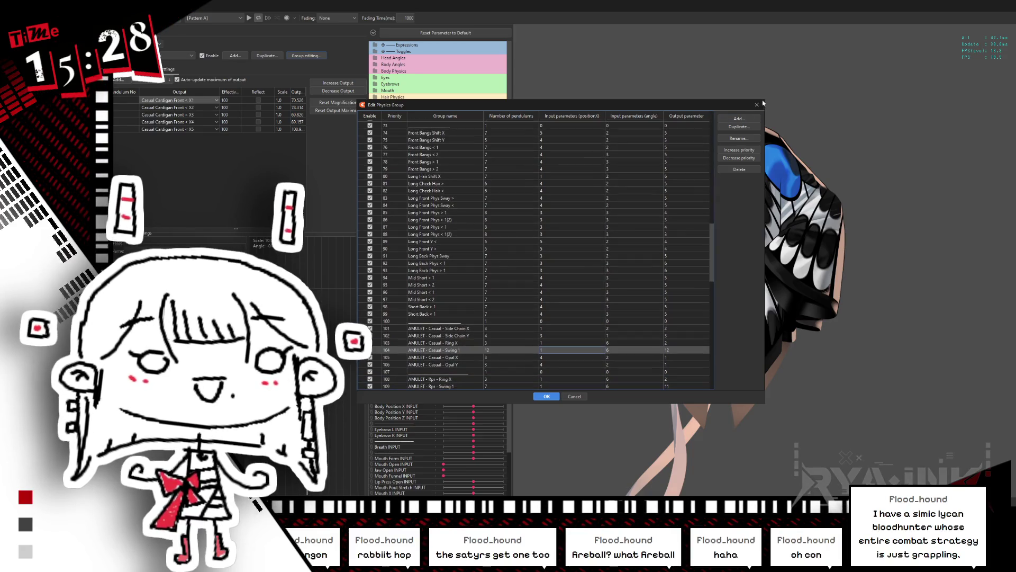
pyautogui.press('Return')
# Step: Reopen the group editor and select the CARDIGAN - Front > Lower group
pyautogui.click(303, 55)
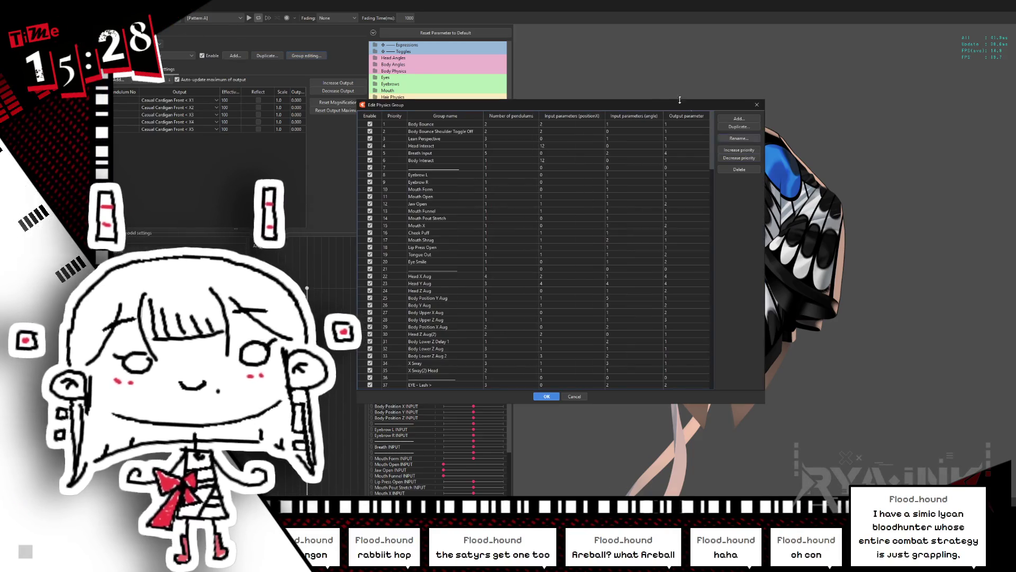
pyautogui.moveTo(613, 110); pyautogui.dragTo(591, 274)
pyautogui.scroll(-6, 591, 273)
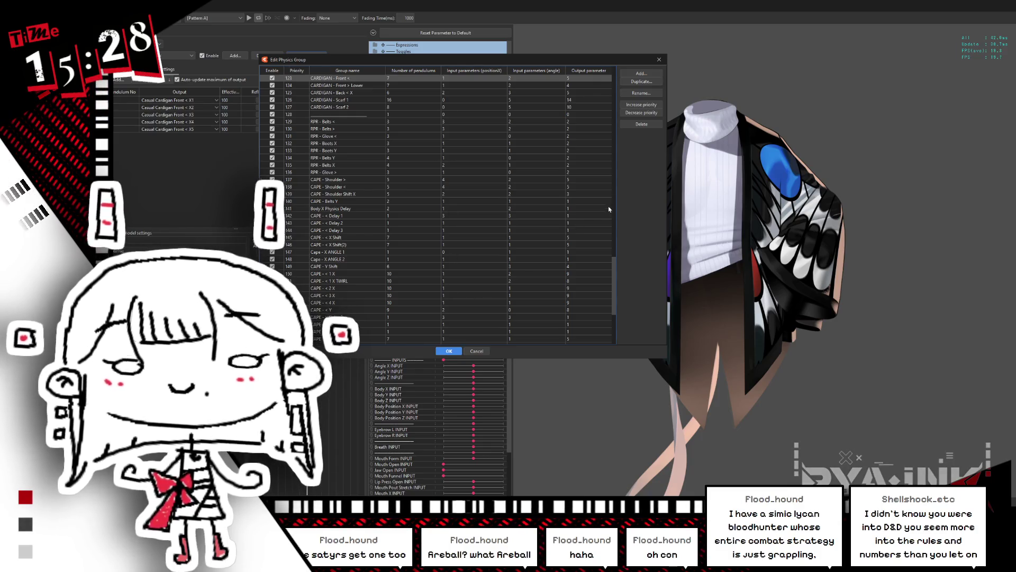
pyautogui.scroll(3, 617, 263)
pyautogui.scroll(2, 617, 263)
pyautogui.click(371, 167)
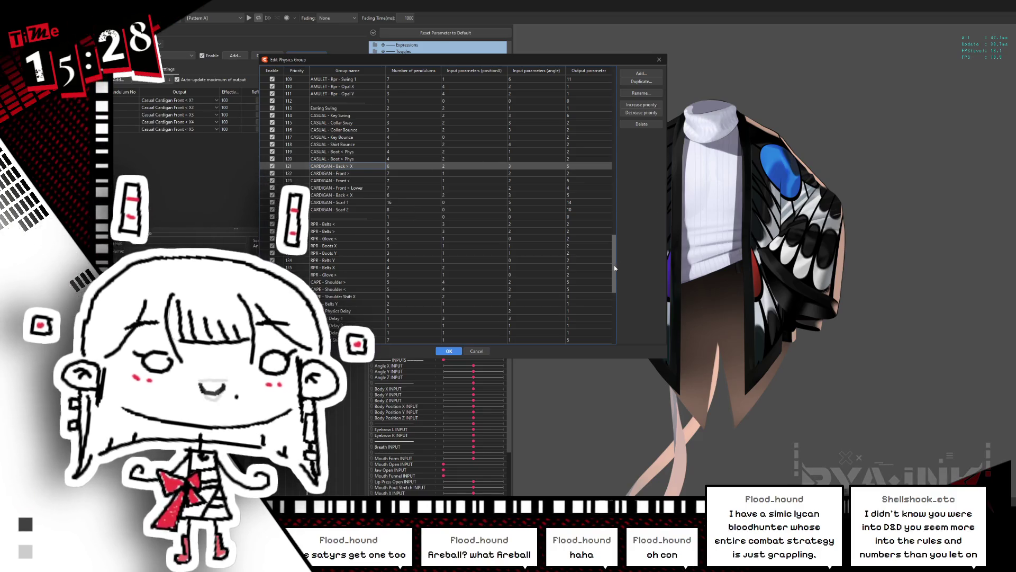
pyautogui.scroll(4, 476, 189)
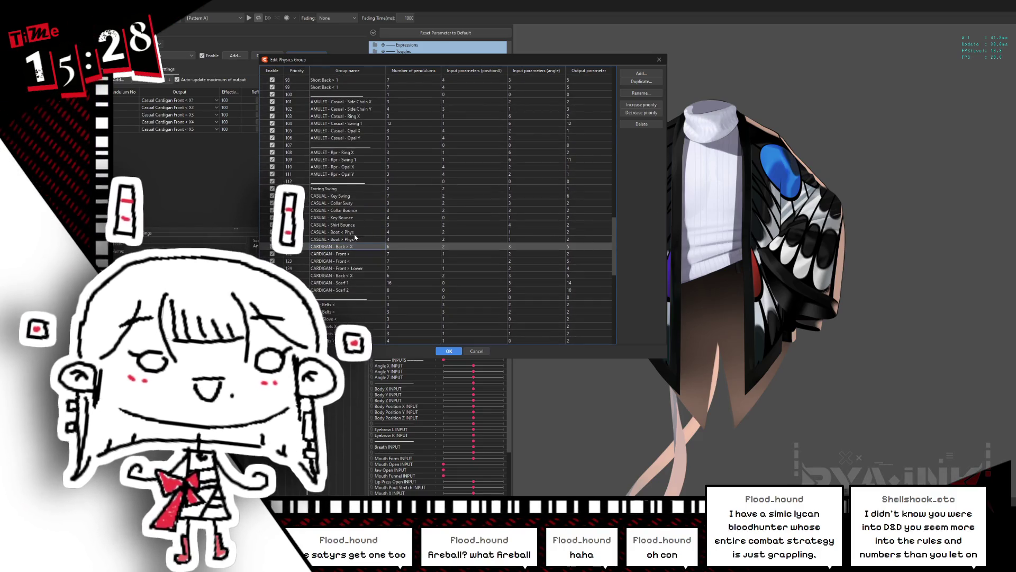
pyautogui.click(352, 240)
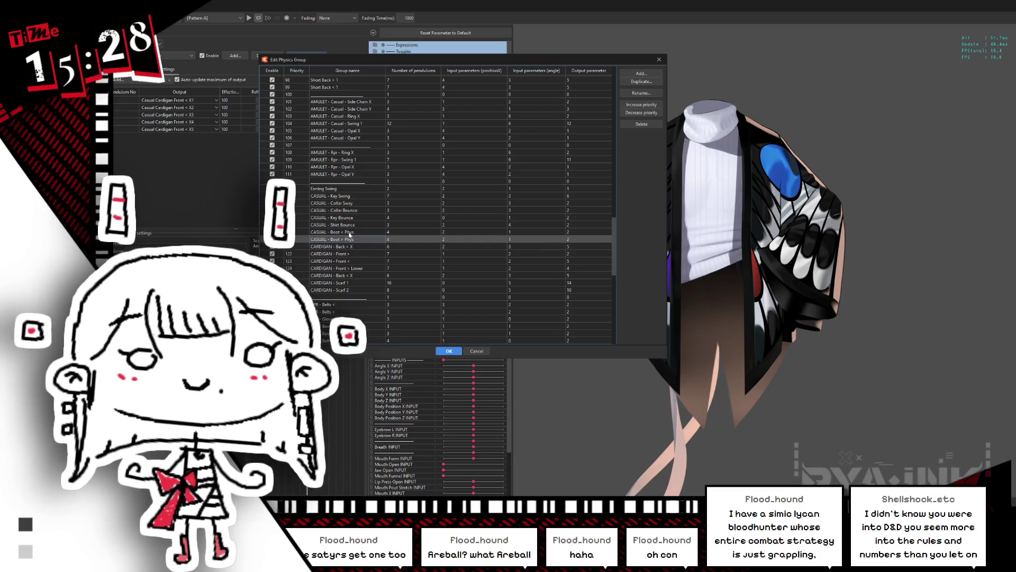
pyautogui.click(359, 226)
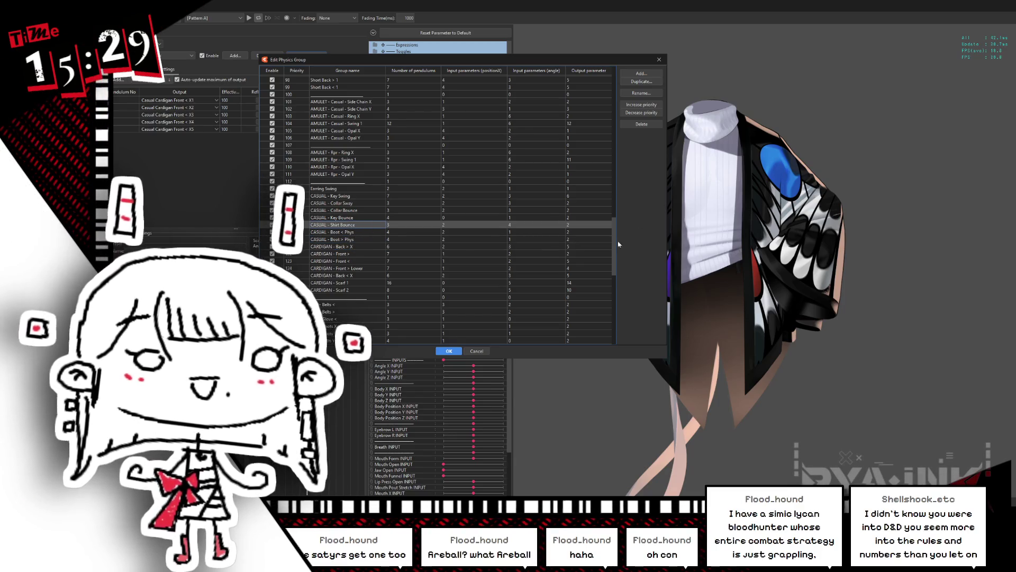
pyautogui.scroll(-4, 608, 263)
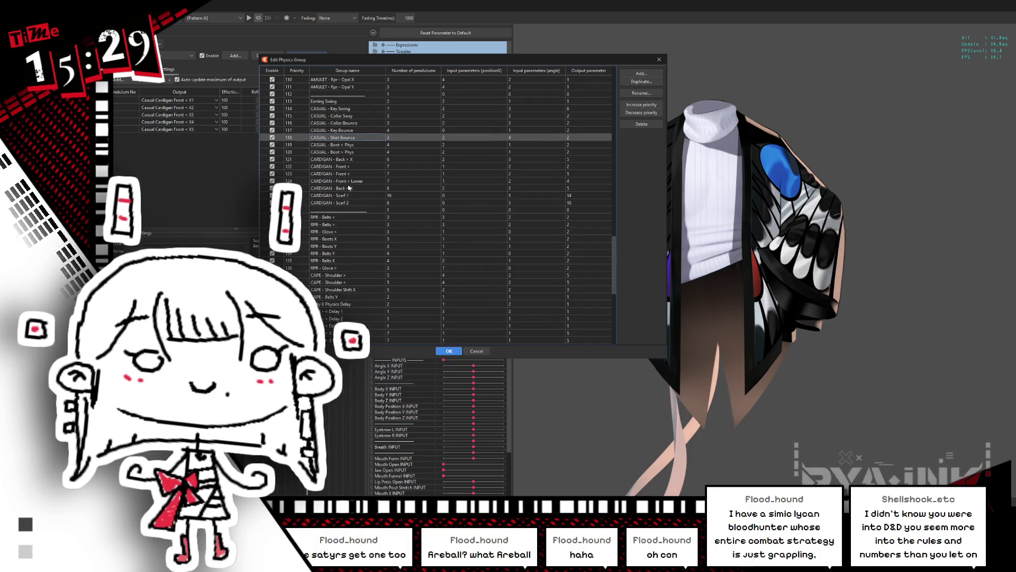
pyautogui.moveTo(361, 174); pyautogui.dragTo(380, 181)
# Step: Make a trial duplicate of CARDIGAN - Front > Lower, then delete that copy
pyautogui.click(642, 82)
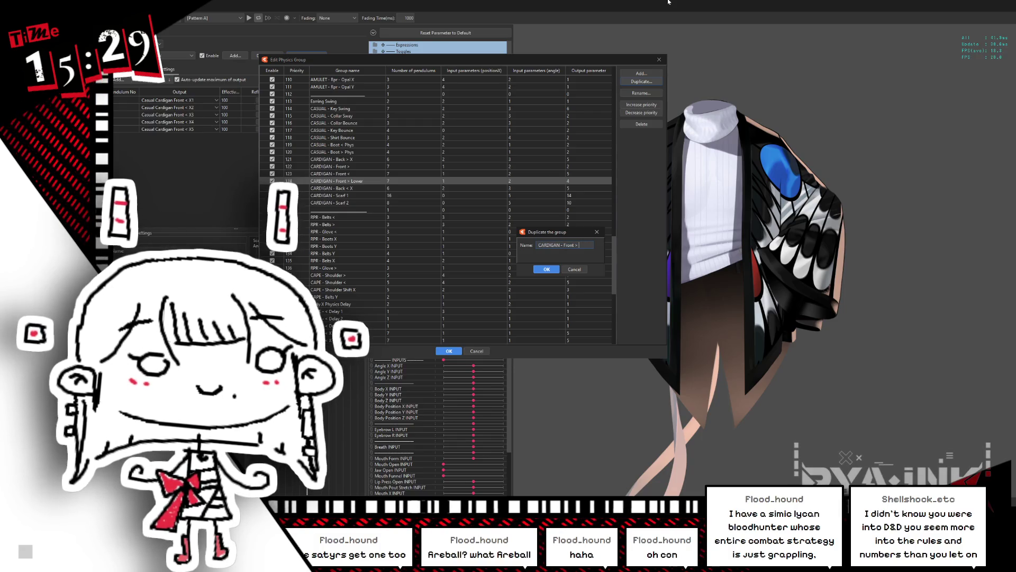
pyautogui.press('BackSpace')
pyautogui.press('BackSpace')
pyautogui.press('BackSpace')
pyautogui.write('>')
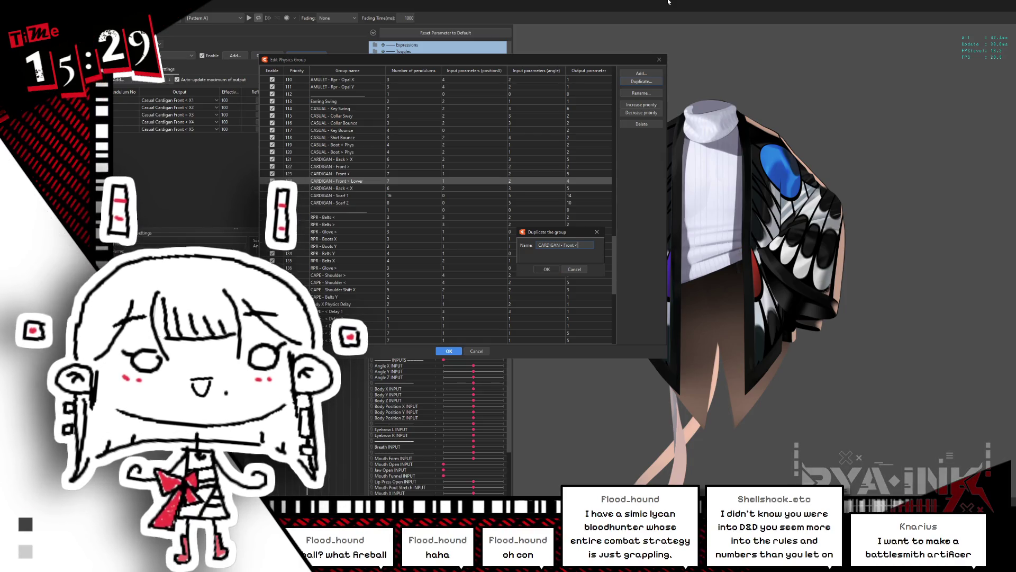
pyautogui.press('Return')
pyautogui.press('Up')
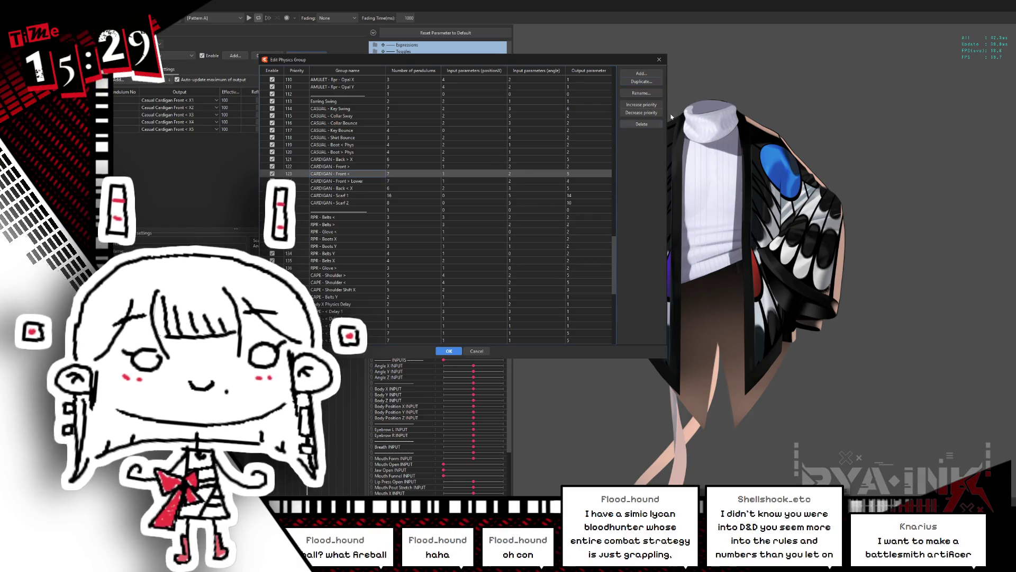
pyautogui.press('Delete')
pyautogui.press('Return')
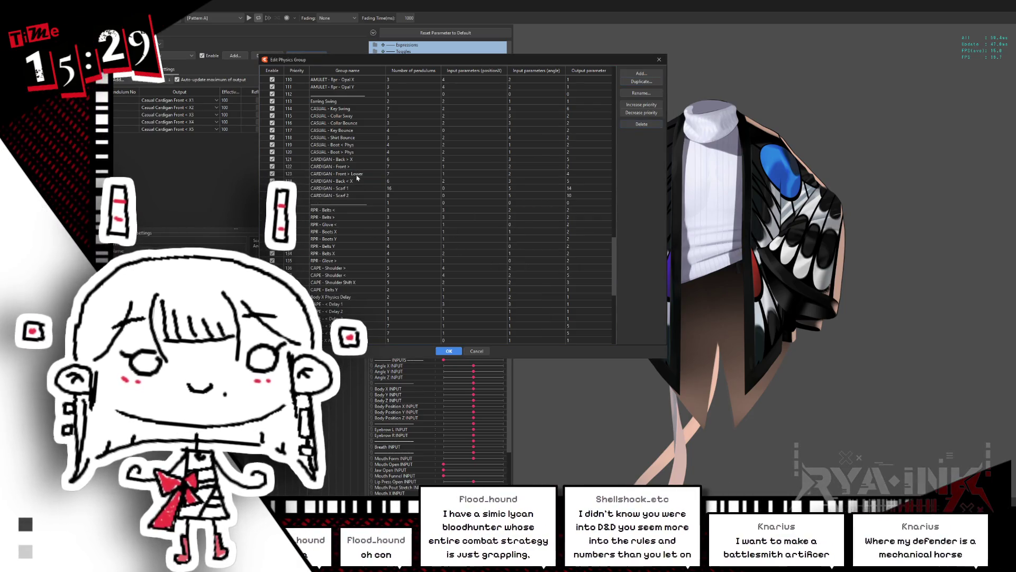
# Step: Duplicate CARDIGAN - Front > Lower as 'CARDIGAN - Front <' and close the editor keeping changes
pyautogui.click(641, 81)
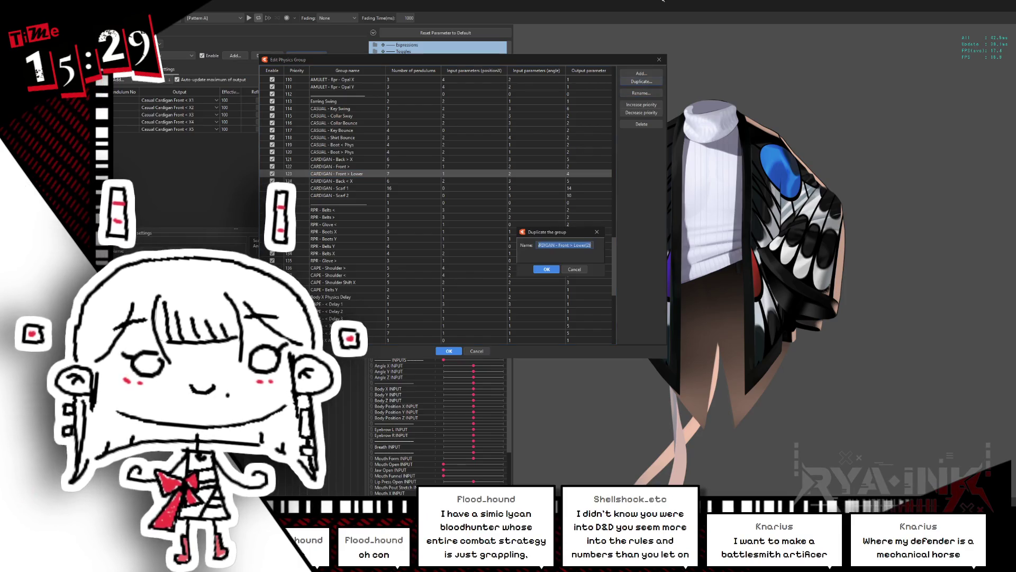
pyautogui.press('BackSpace')
pyautogui.press('BackSpace')
pyautogui.press('BackSpace')
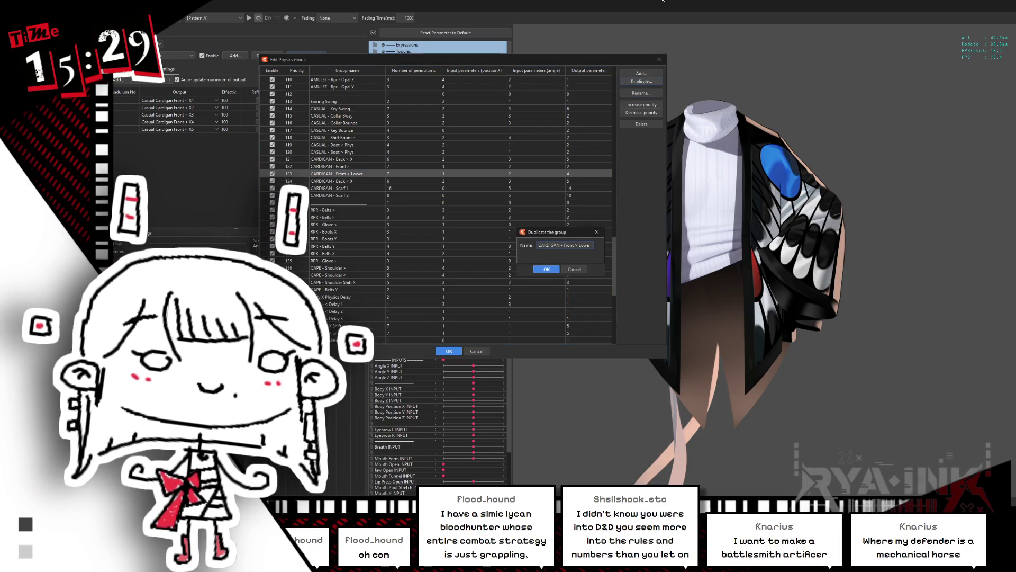
pyautogui.write('<')
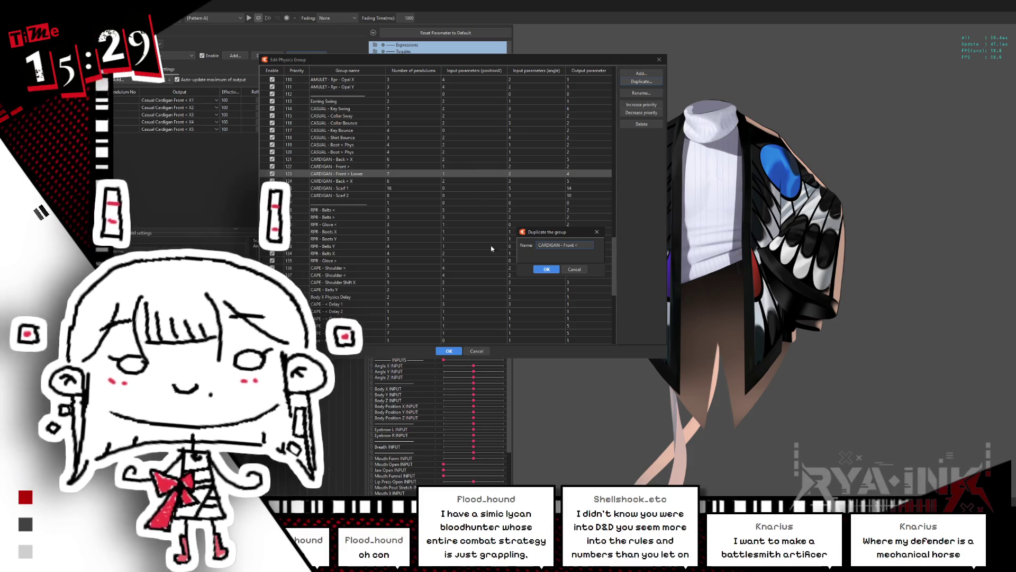
pyautogui.click(540, 270)
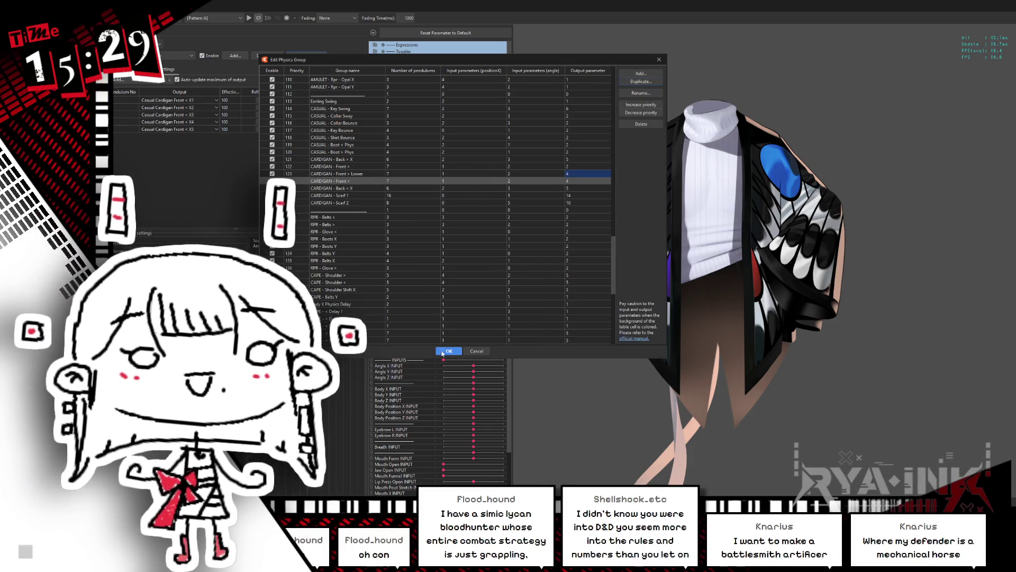
pyautogui.press('Return')
pyautogui.click(177, 55)
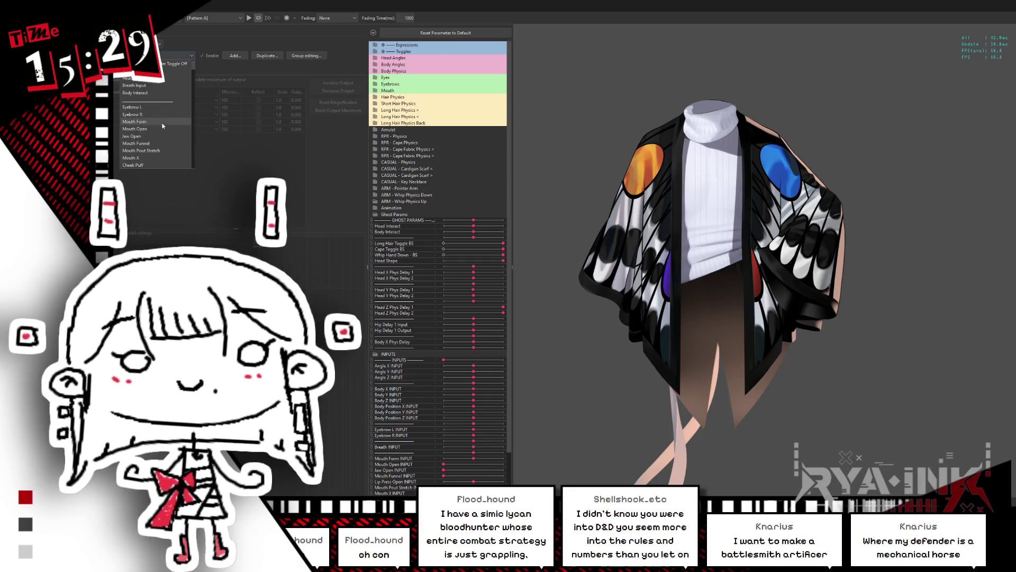
# Step: Switch to the cardigan front physics group, check its Input and Output tabs, and open the output picker
pyautogui.scroll(-5, 164, 142)
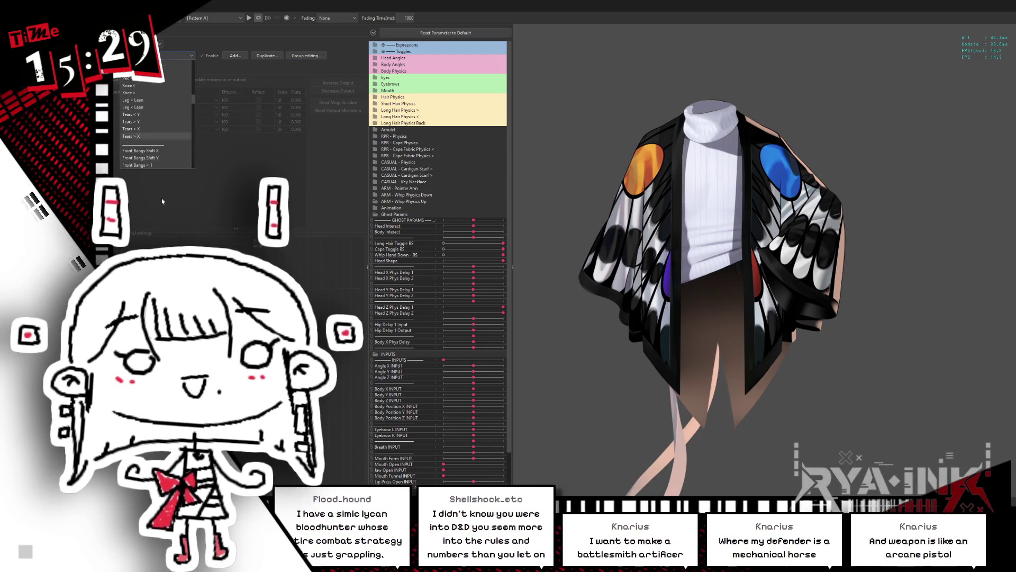
pyautogui.scroll(-5, 159, 148)
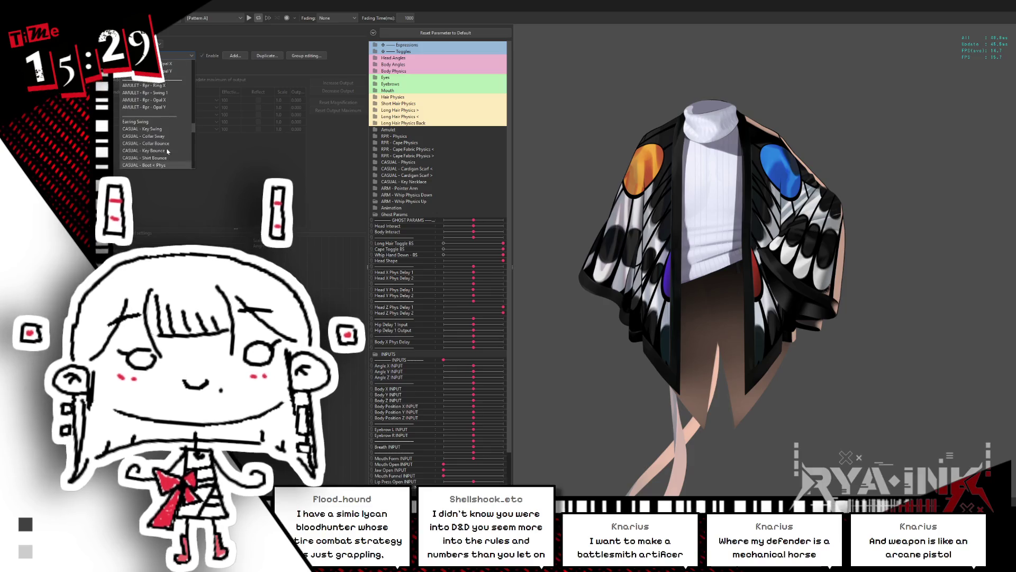
pyautogui.scroll(2, 180, 153)
pyautogui.click(174, 129)
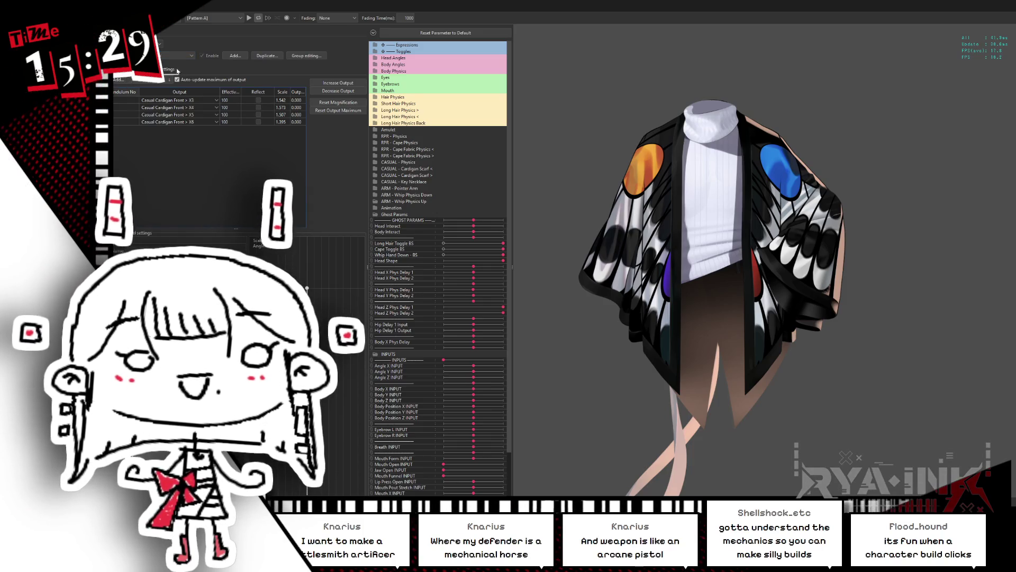
pyautogui.click(135, 68)
pyautogui.click(168, 69)
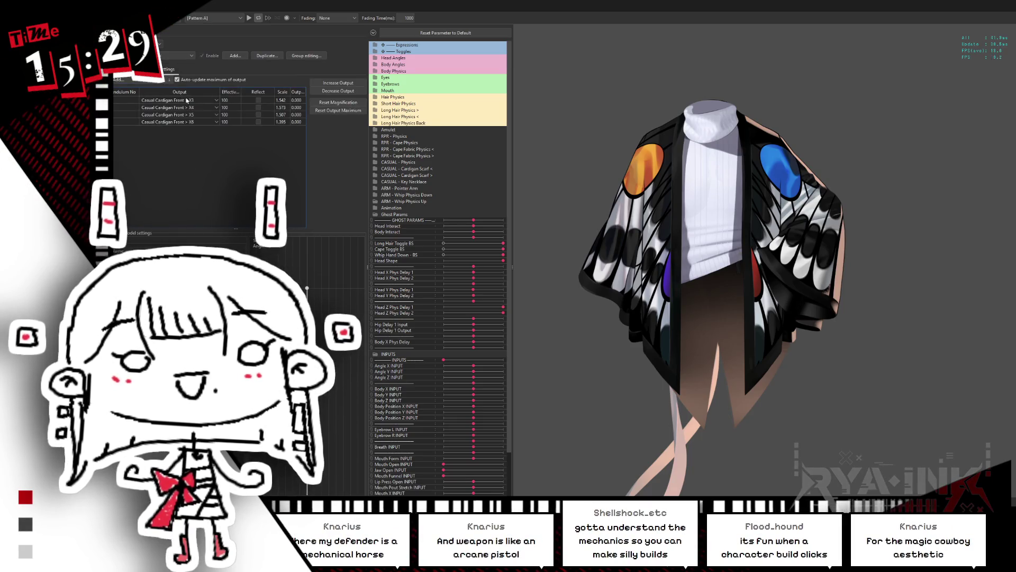
pyautogui.click(216, 100)
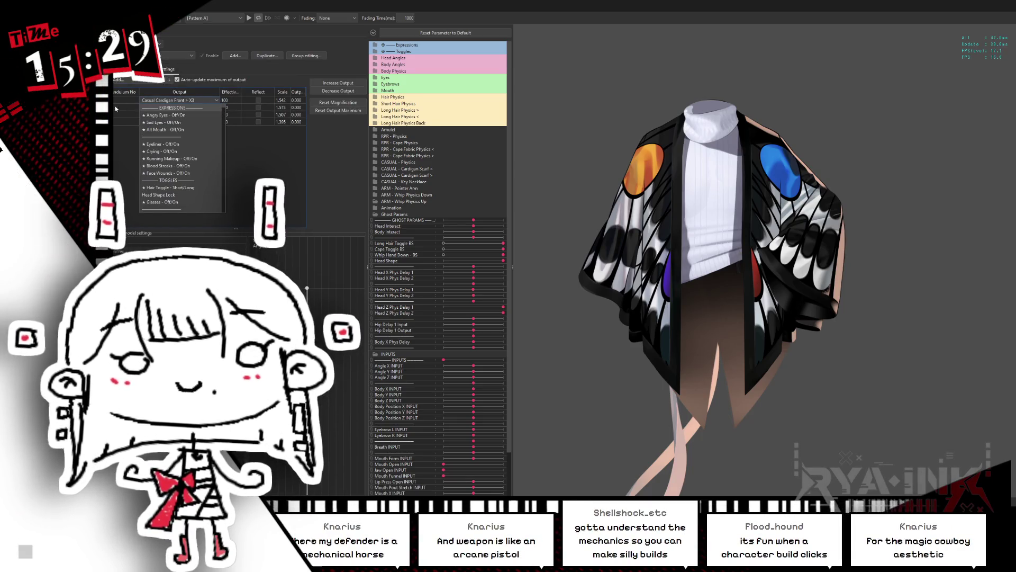
pyautogui.click(147, 88)
pyautogui.click(119, 80)
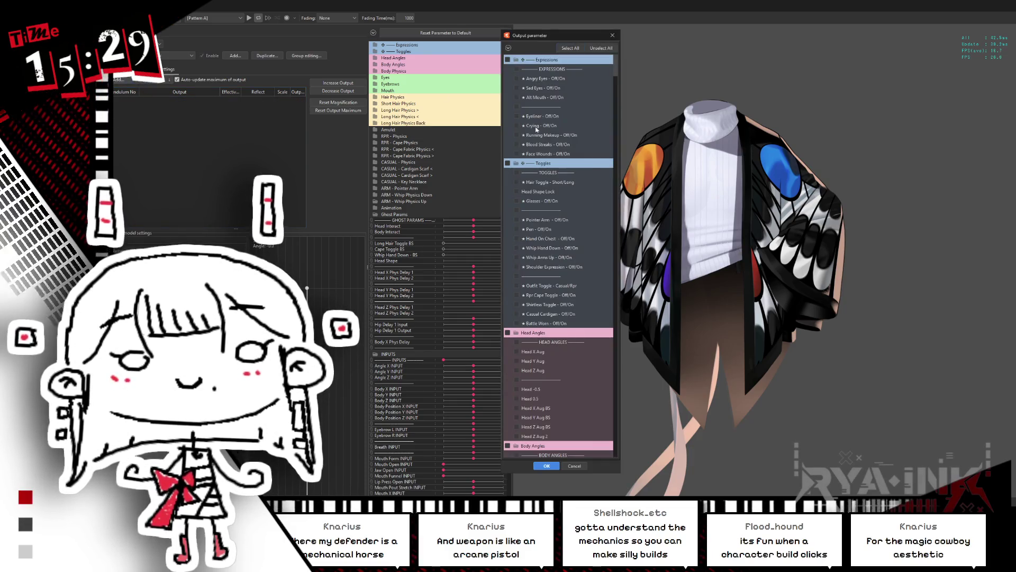
# Step: Move the picker aside, tick Casual Cardigan Front < X1 through X5, and confirm the selection
pyautogui.moveTo(580, 39); pyautogui.dragTo(519, 18)
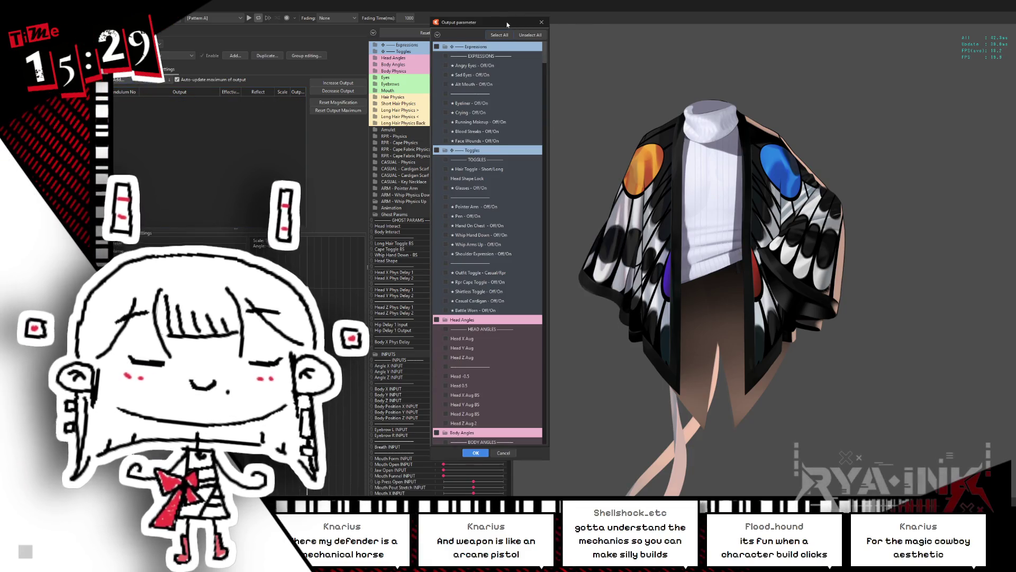
pyautogui.moveTo(545, 61); pyautogui.dragTo(541, 275)
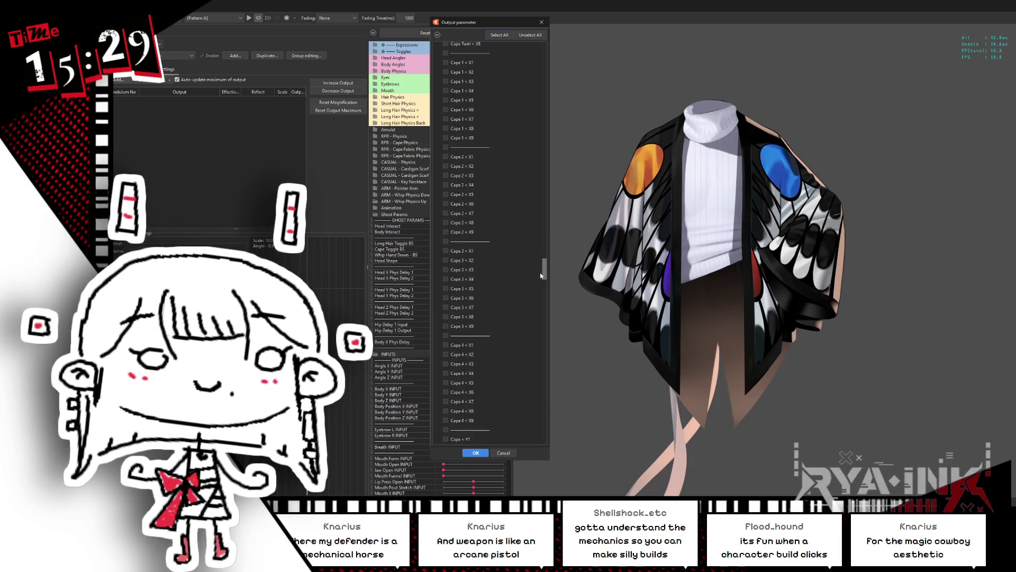
pyautogui.scroll(1, 478, 313)
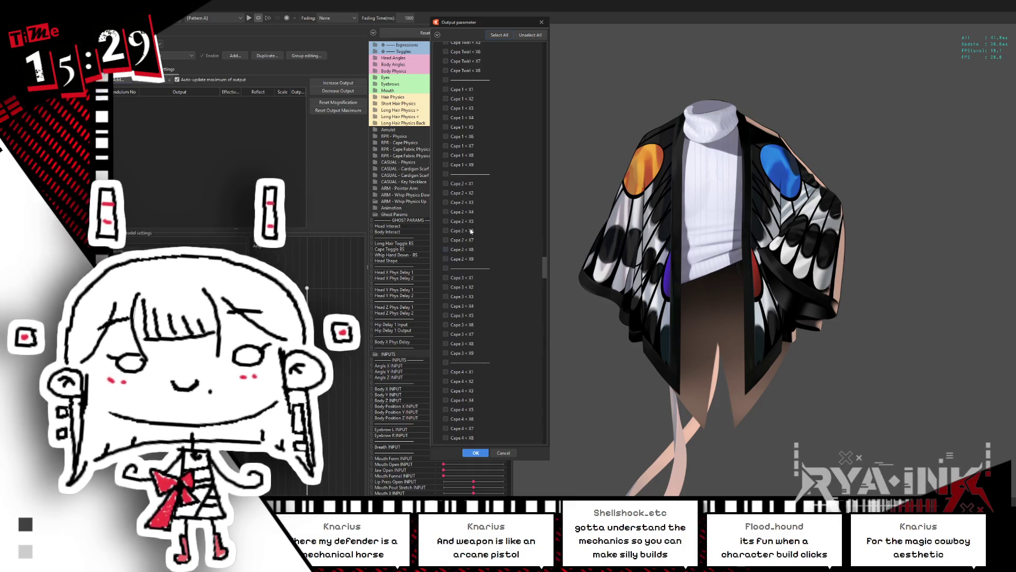
pyautogui.scroll(-10, 532, 262)
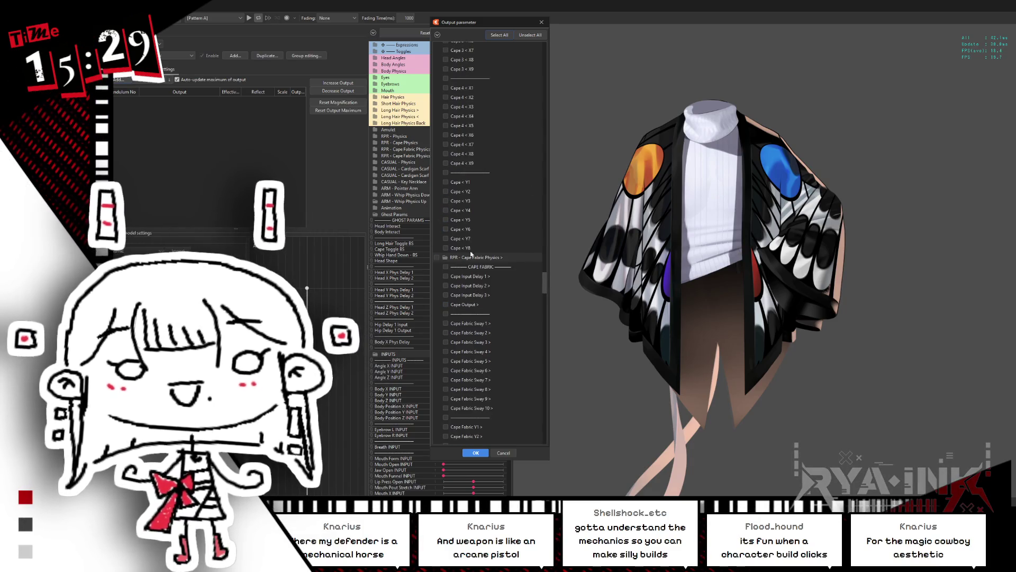
pyautogui.moveTo(545, 284); pyautogui.dragTo(545, 278)
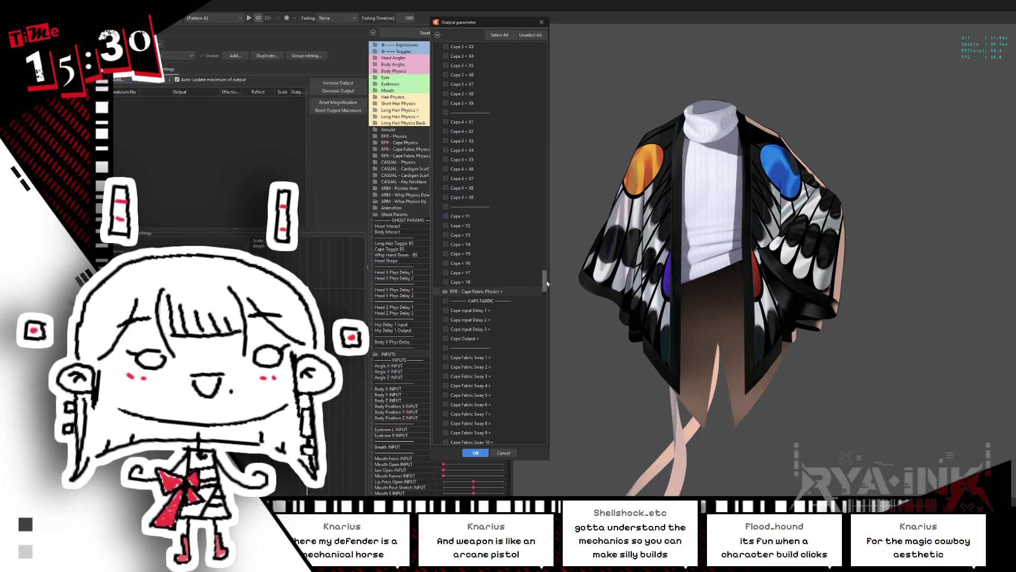
pyautogui.scroll(1, 545, 283)
pyautogui.scroll(1, 544, 284)
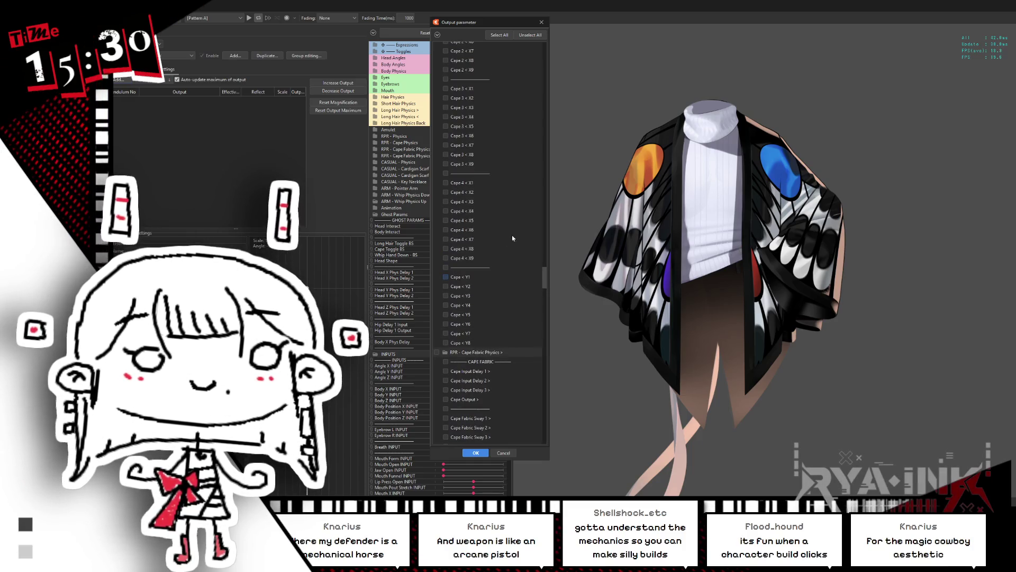
pyautogui.scroll(7, 544, 276)
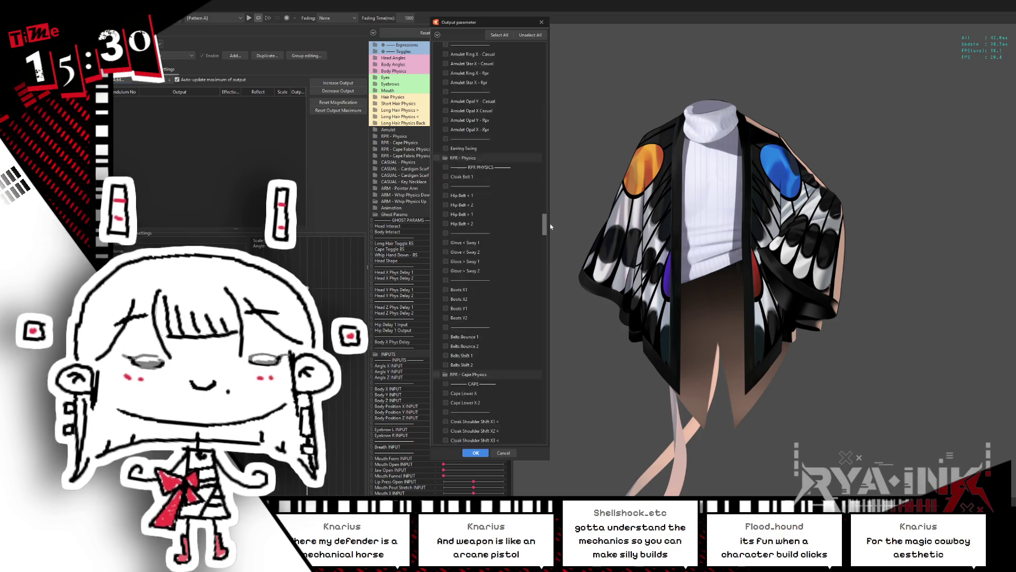
pyautogui.scroll(-10, 540, 304)
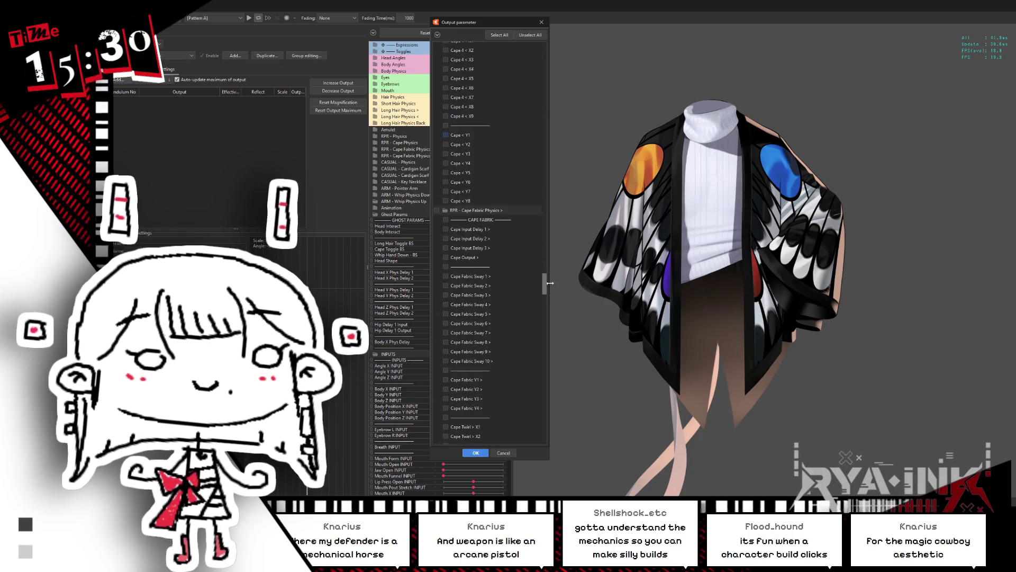
pyautogui.scroll(-10, 545, 297)
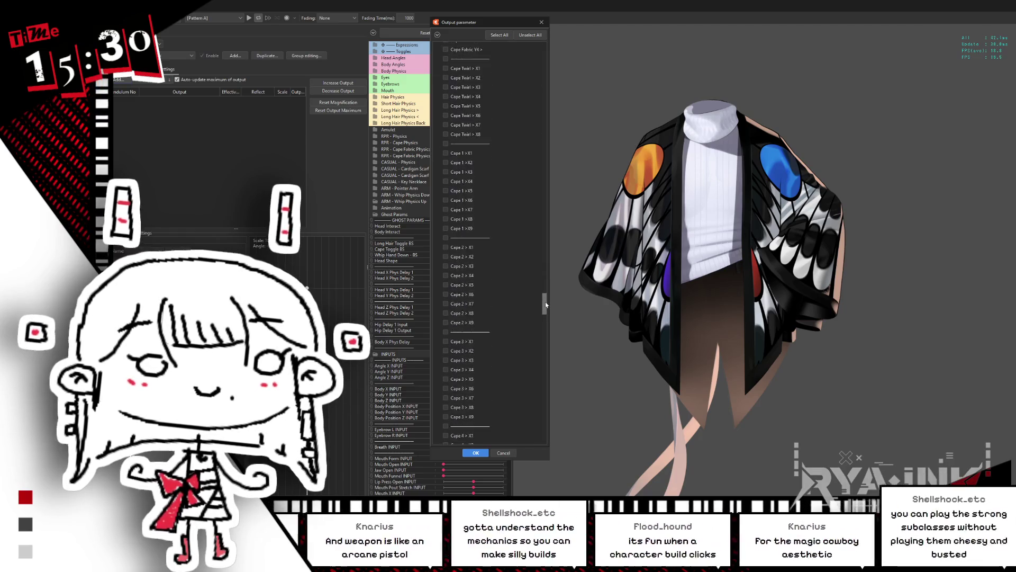
pyautogui.scroll(-6, 546, 314)
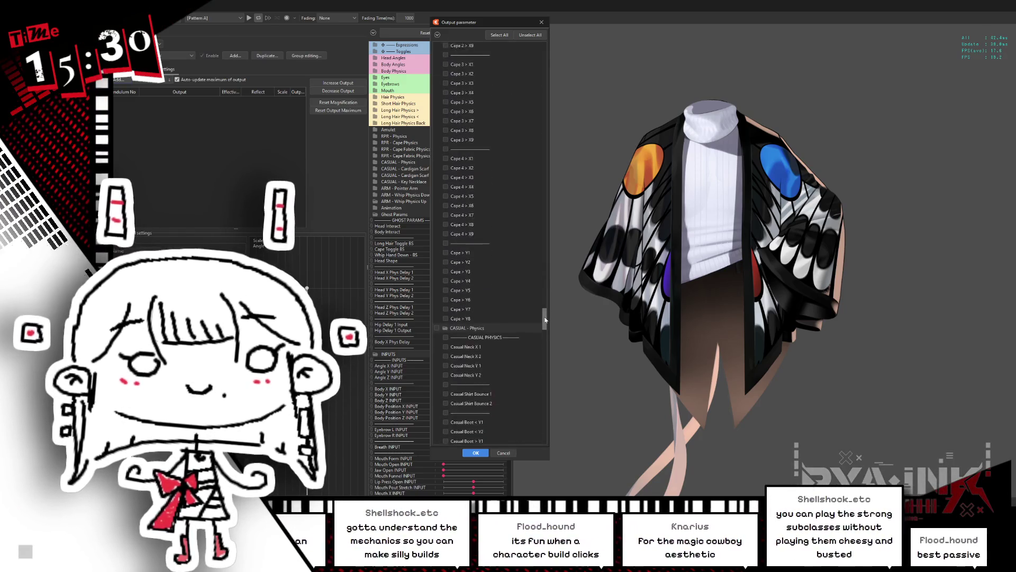
pyautogui.moveTo(545, 321); pyautogui.dragTo(544, 339)
pyautogui.scroll(-3, 535, 336)
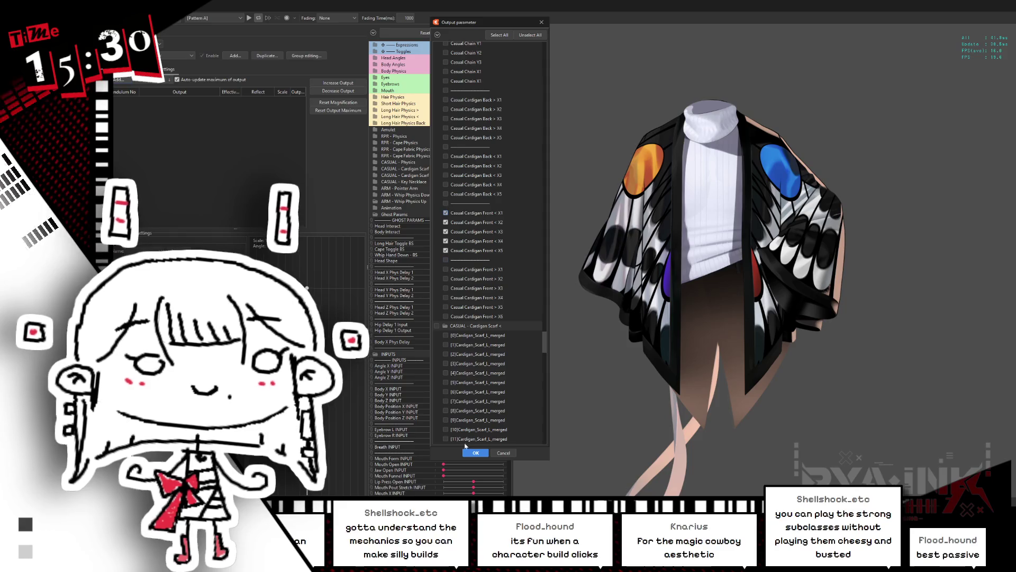
pyautogui.click(475, 453)
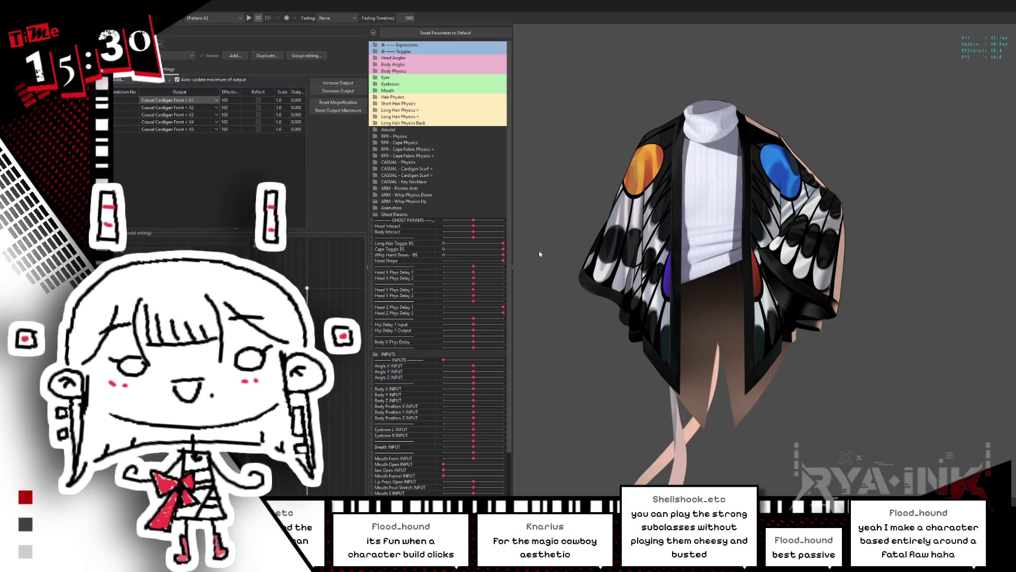
# Step: Swing the model to preview the physics, then show the group's inputs: Body Z Aug, Body Position Y Aug, Body X Aug
pyautogui.moveTo(977, 248)
pyautogui.mouseDown()
pyautogui.moveTo(750, 244)
pyautogui.moveTo(859, 245)
pyautogui.mouseUp()
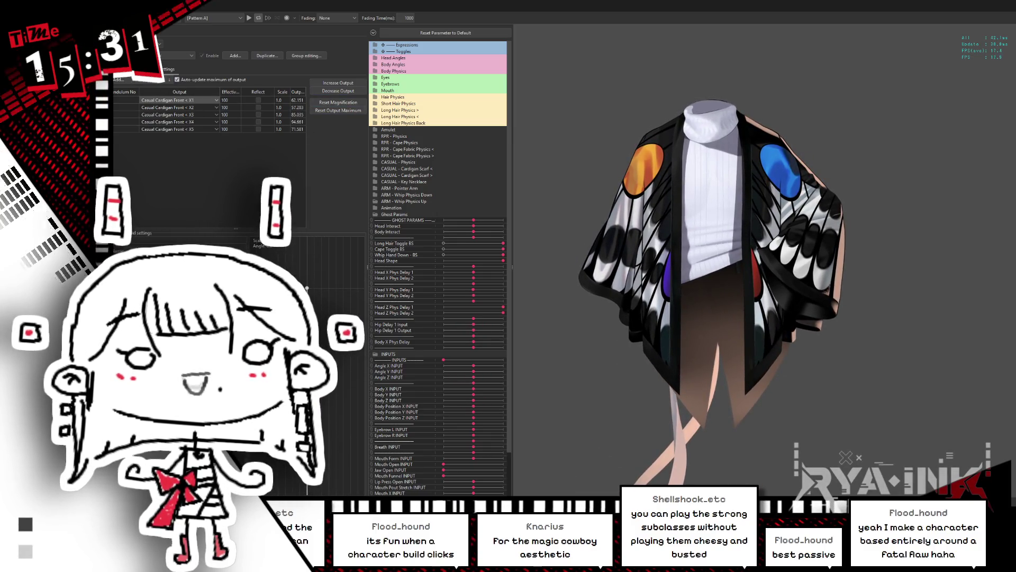
pyautogui.click(140, 69)
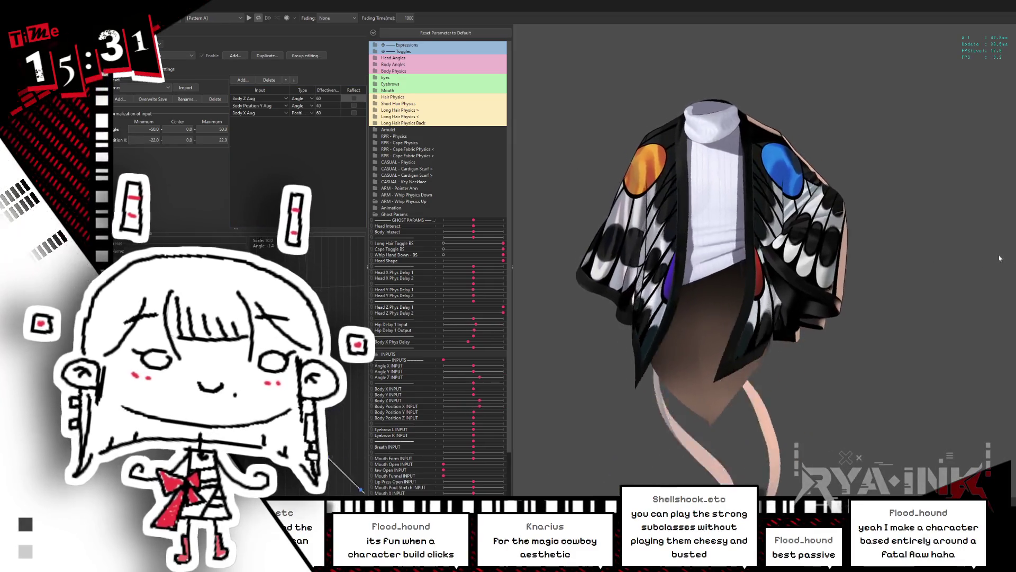
pyautogui.moveTo(985, 246)
pyautogui.mouseDown()
pyautogui.moveTo(794, 411)
pyautogui.moveTo(761, 477)
pyautogui.moveTo(748, 232)
pyautogui.moveTo(731, 249)
pyautogui.mouseUp()
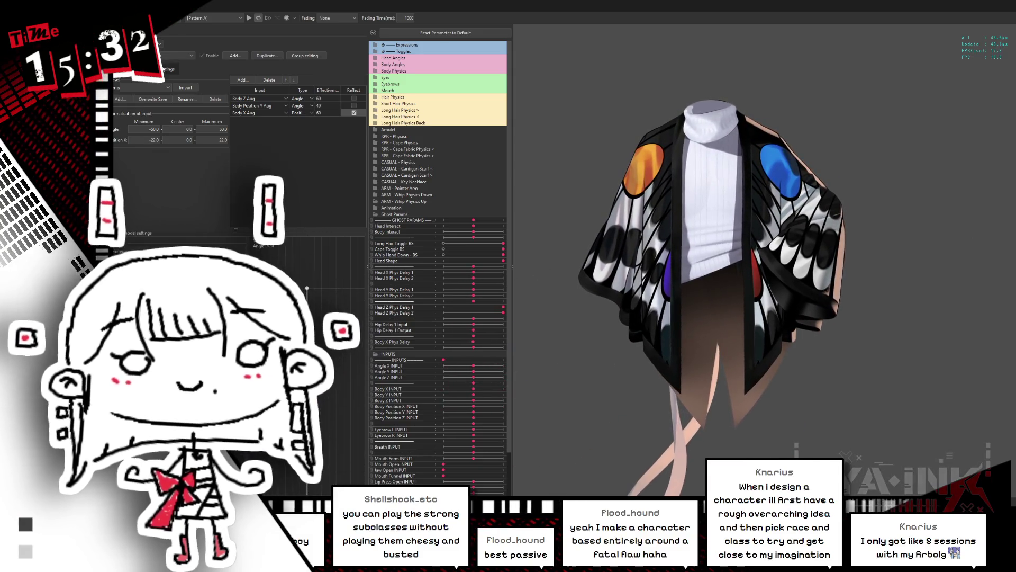
# Step: Scale the five cardigan front outputs up so each peaks at 100, testing the sway by swinging the model
pyautogui.click(164, 69)
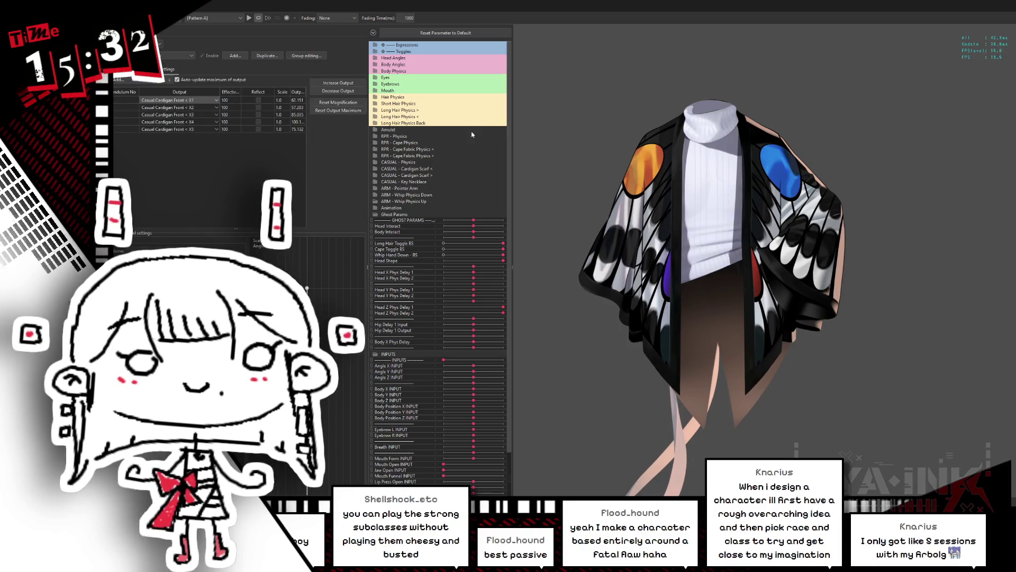
pyautogui.moveTo(598, 259)
pyautogui.mouseDown()
pyautogui.moveTo(721, 434)
pyautogui.moveTo(891, 366)
pyautogui.moveTo(894, 281)
pyautogui.moveTo(960, 262)
pyautogui.mouseUp()
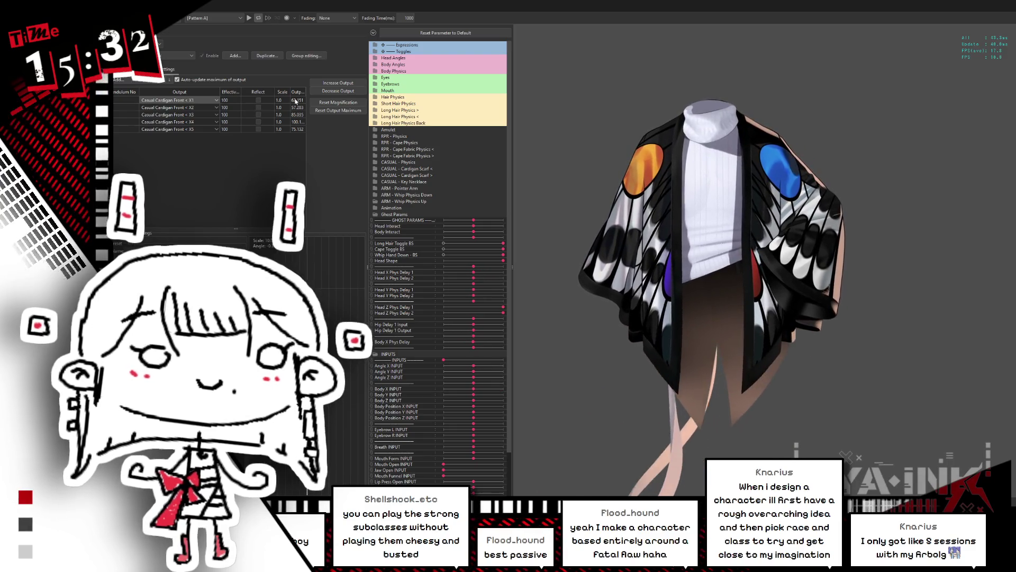
pyautogui.click(343, 105)
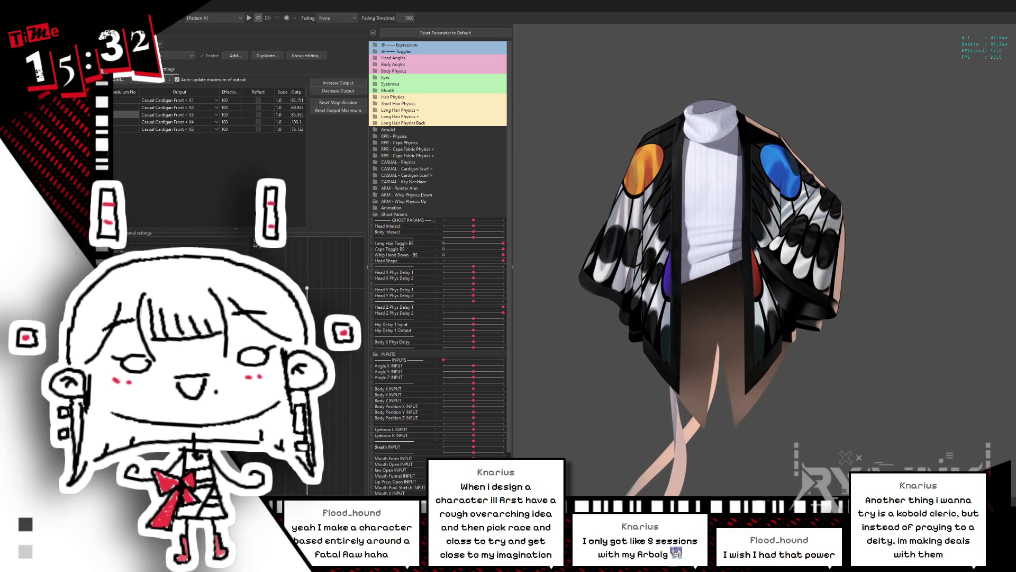
pyautogui.click(133, 70)
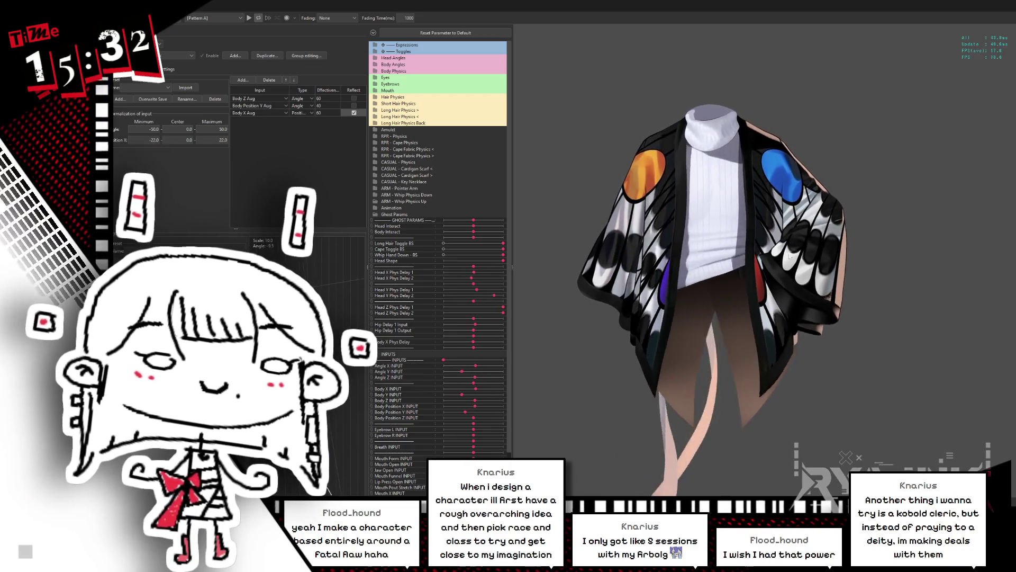
pyautogui.click(138, 69)
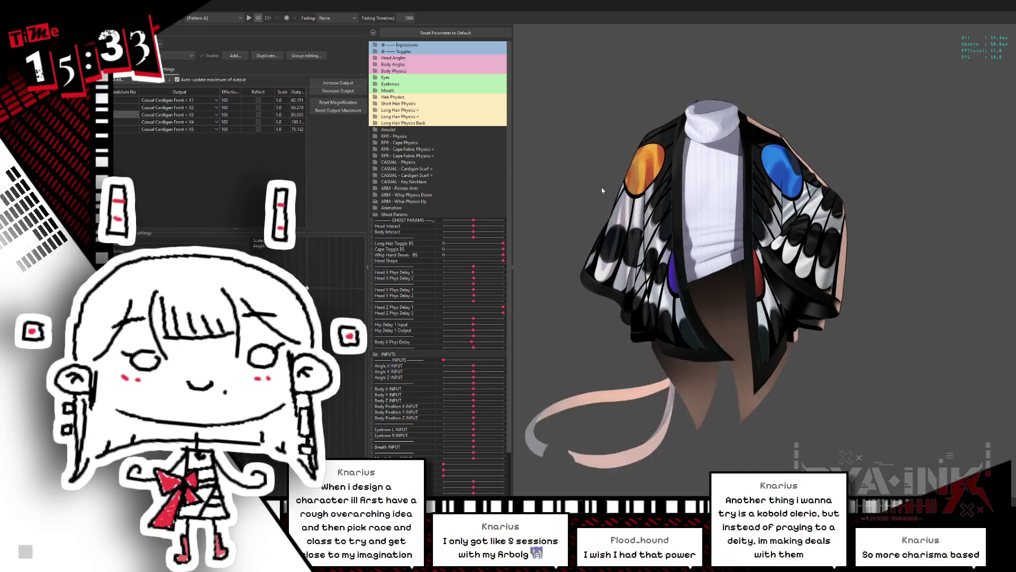
pyautogui.click(345, 85)
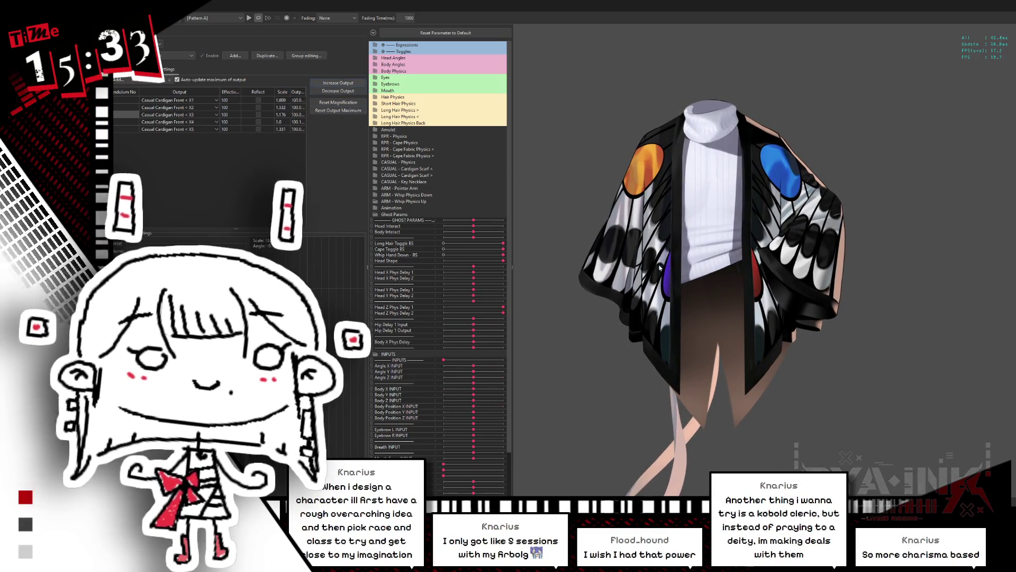
pyautogui.moveTo(559, 287); pyautogui.dragTo(980, 257)
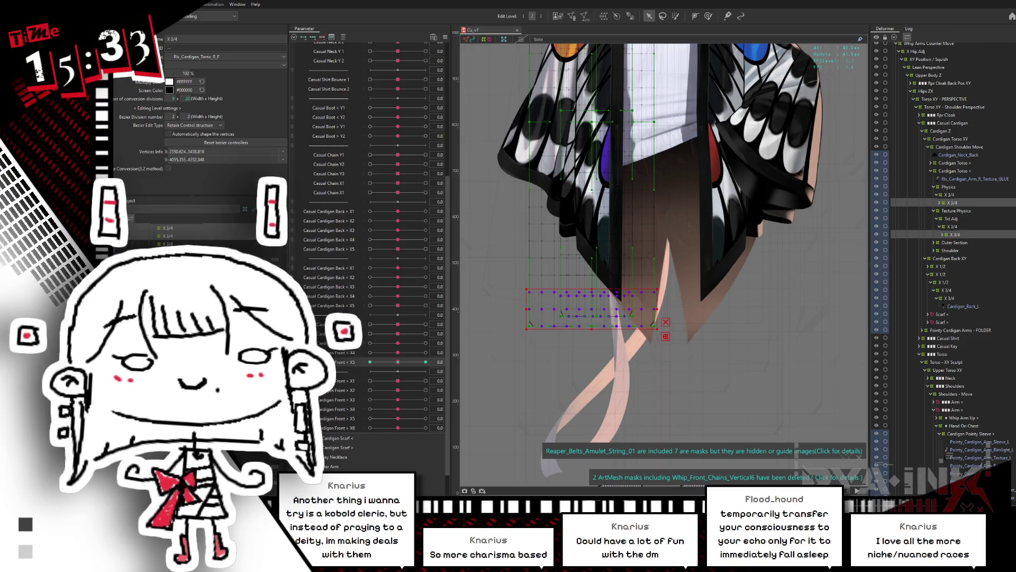
# Step: Preview the cardigan parameters at their extremes, then reset them to 0
pyautogui.moveTo(404, 364); pyautogui.dragTo(407, 364)
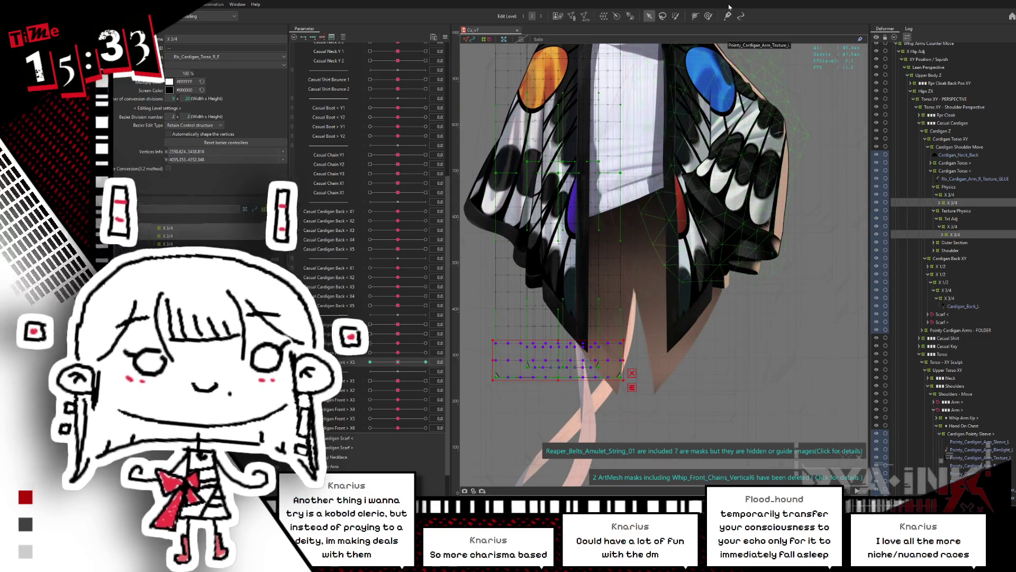
pyautogui.press('b')
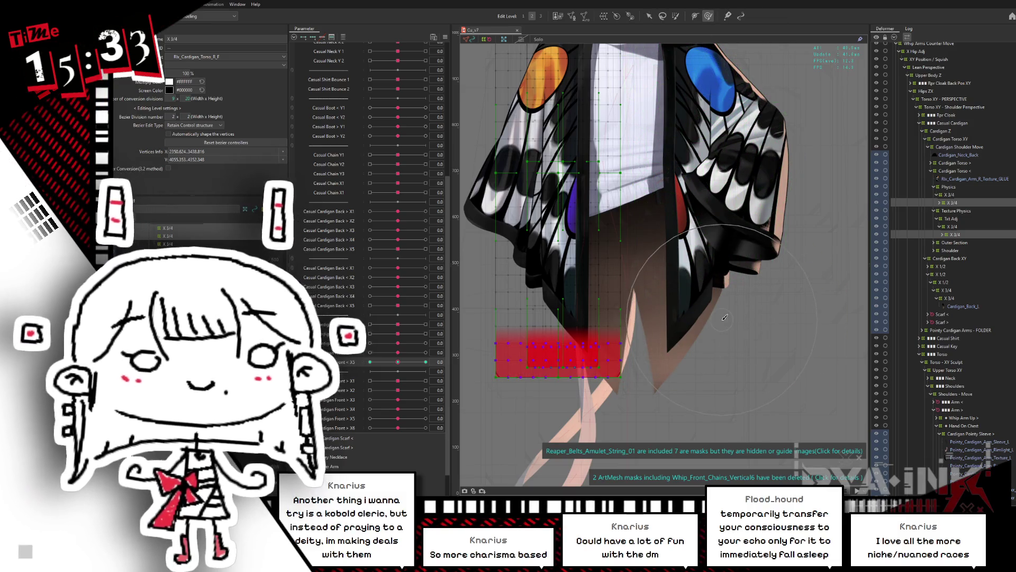
pyautogui.scroll(-2, 709, 286)
pyautogui.click(426, 352)
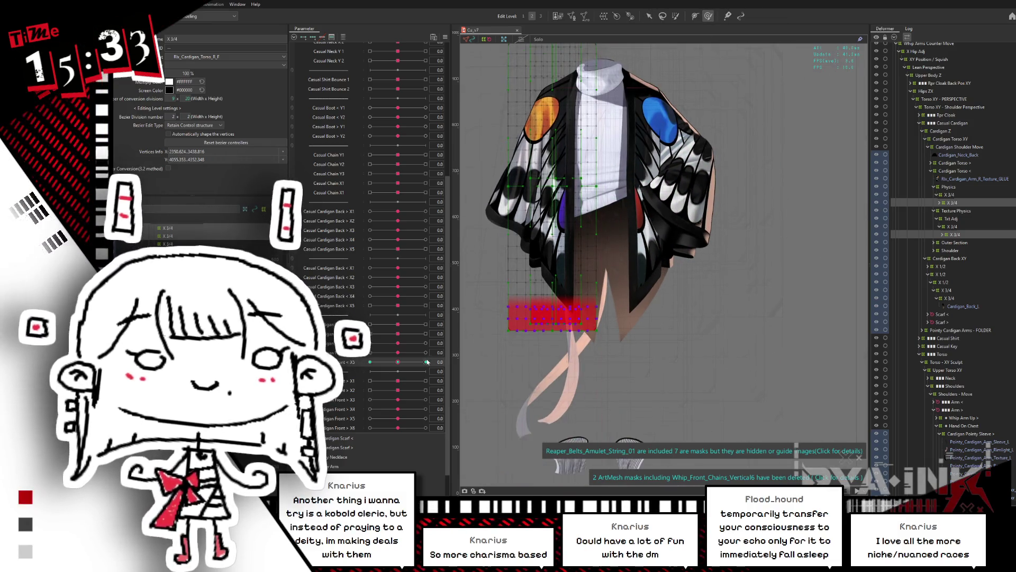
pyautogui.click(425, 361)
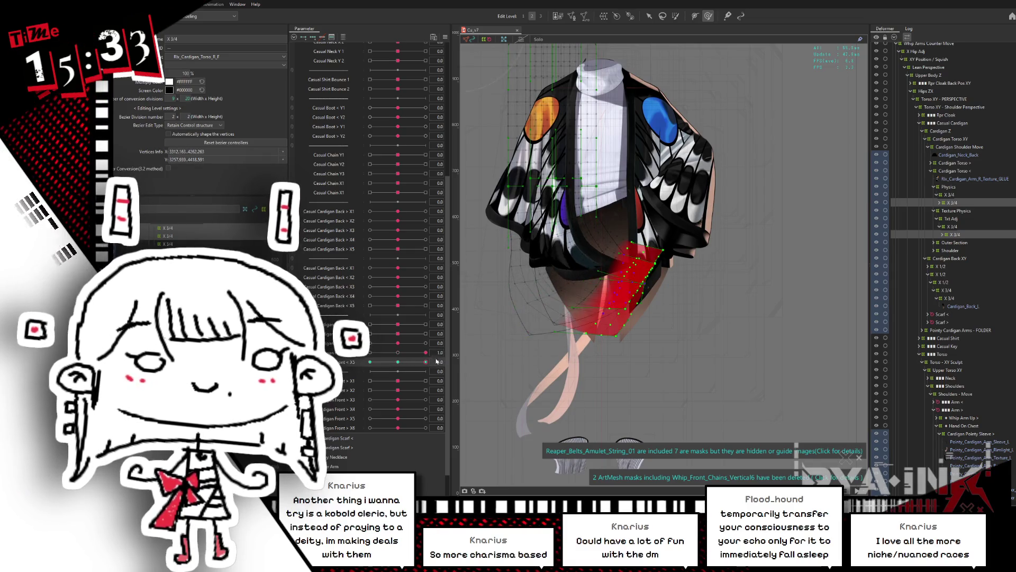
pyautogui.hotkey('ctrl', 'h')
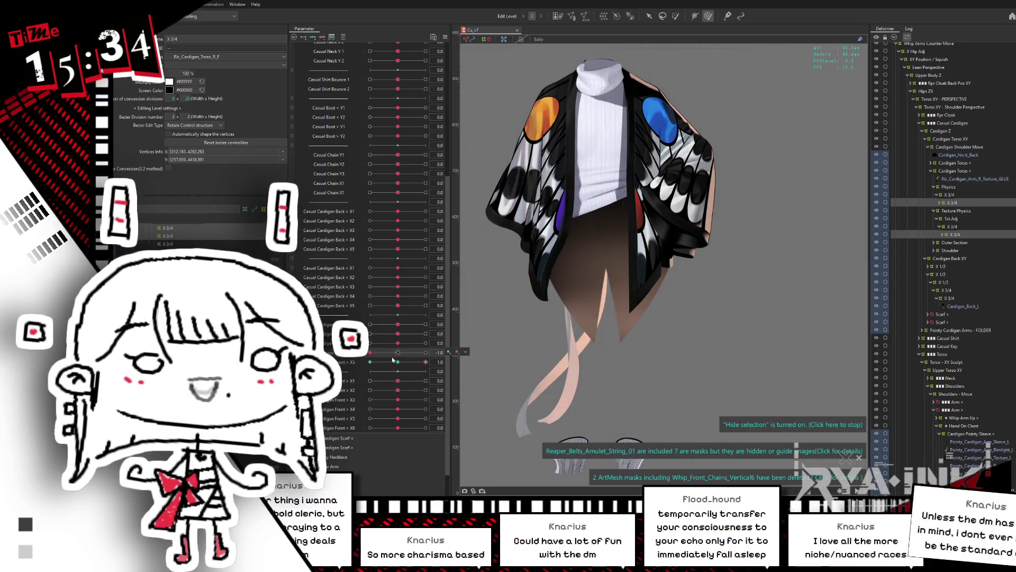
pyautogui.click(398, 362)
pyautogui.click(398, 362)
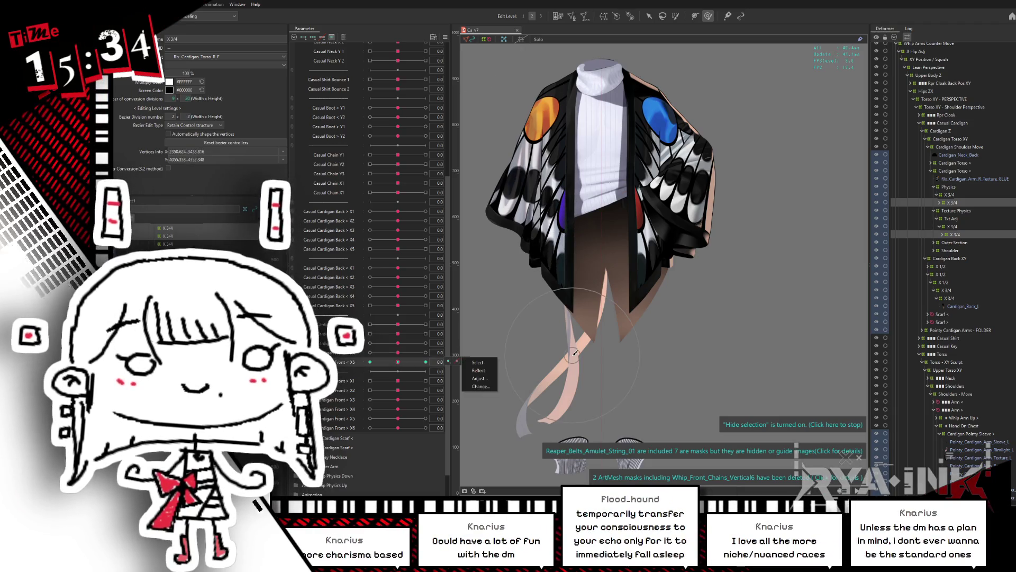
# Step: Expand the X 3/4 deformers to list the cardigan's front border and base meshes
pyautogui.scroll(3, 558, 318)
pyautogui.scroll(5, 558, 317)
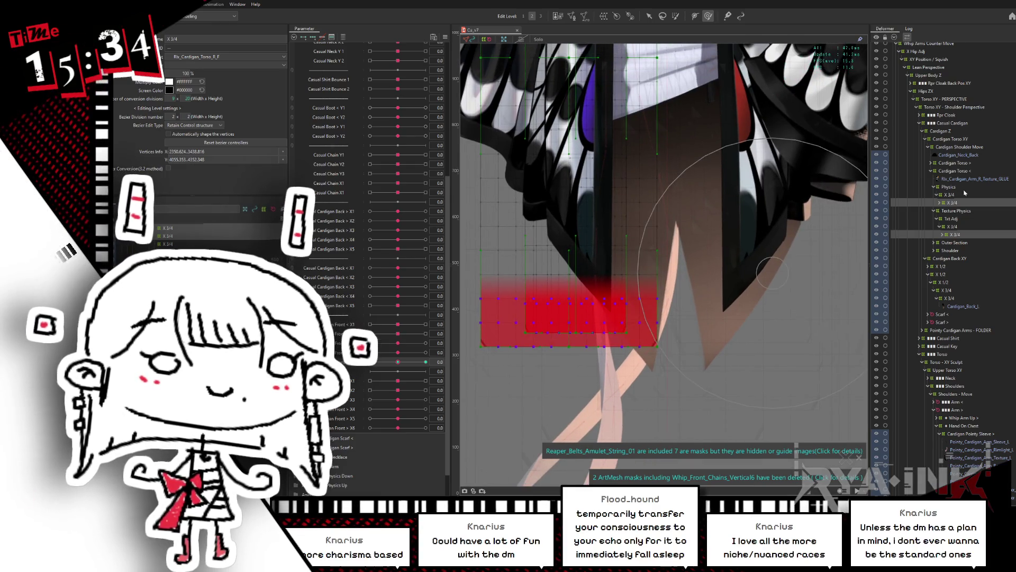
pyautogui.click(972, 211)
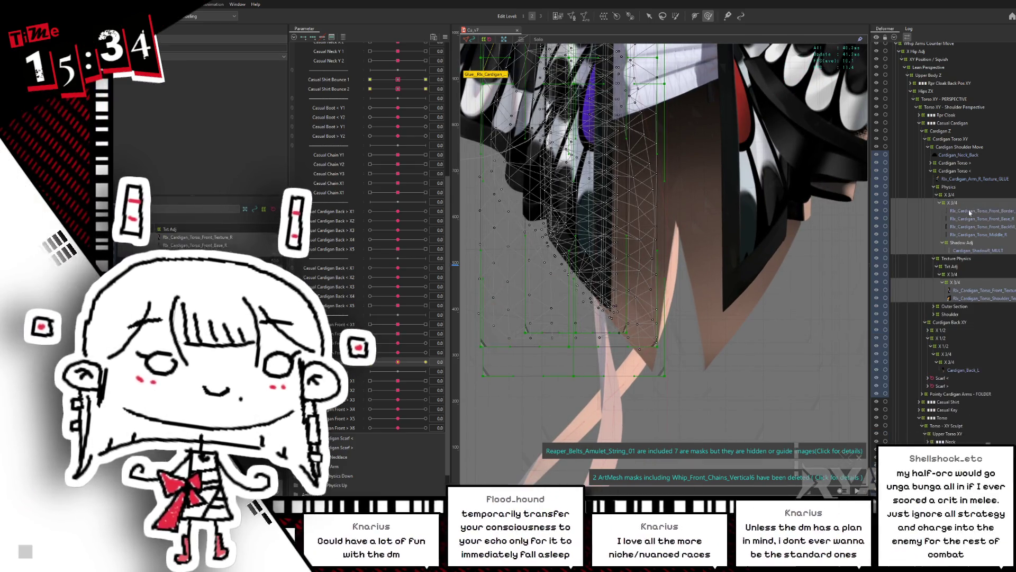
# Step: Select the Front_Border through Middle_R cardigan meshes and duplicate the Front < X5 parameter
pyautogui.click(971, 211)
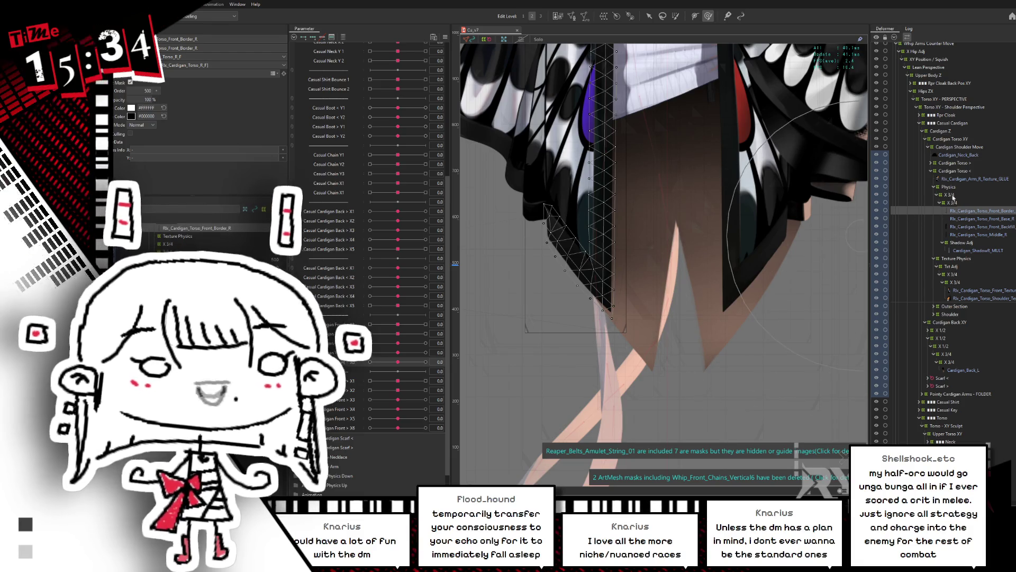
pyautogui.keyDown('shift'); pyautogui.click(961, 236); pyautogui.keyUp('shift')
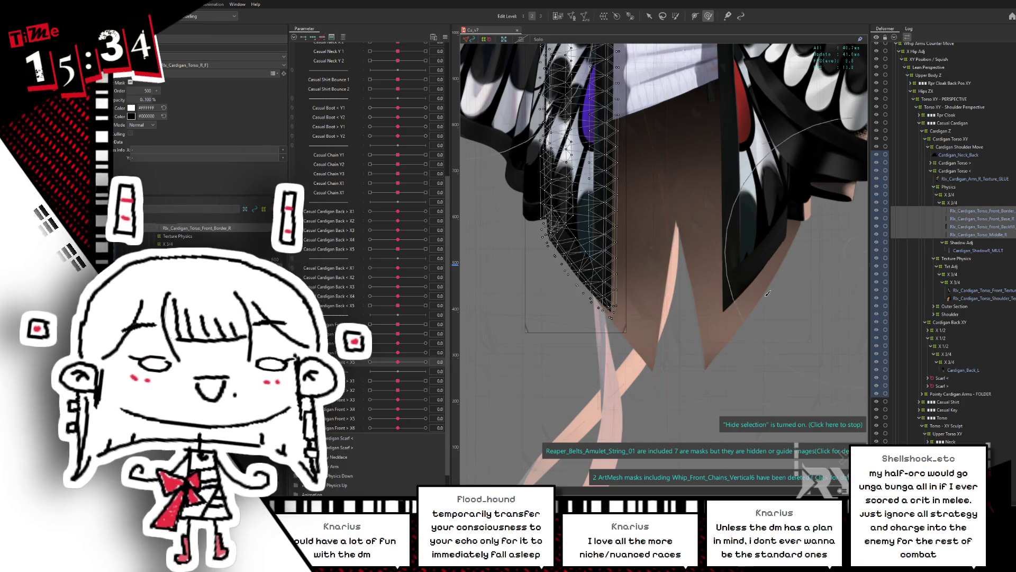
pyautogui.moveTo(692, 167); pyautogui.dragTo(685, 148)
pyautogui.press('b')
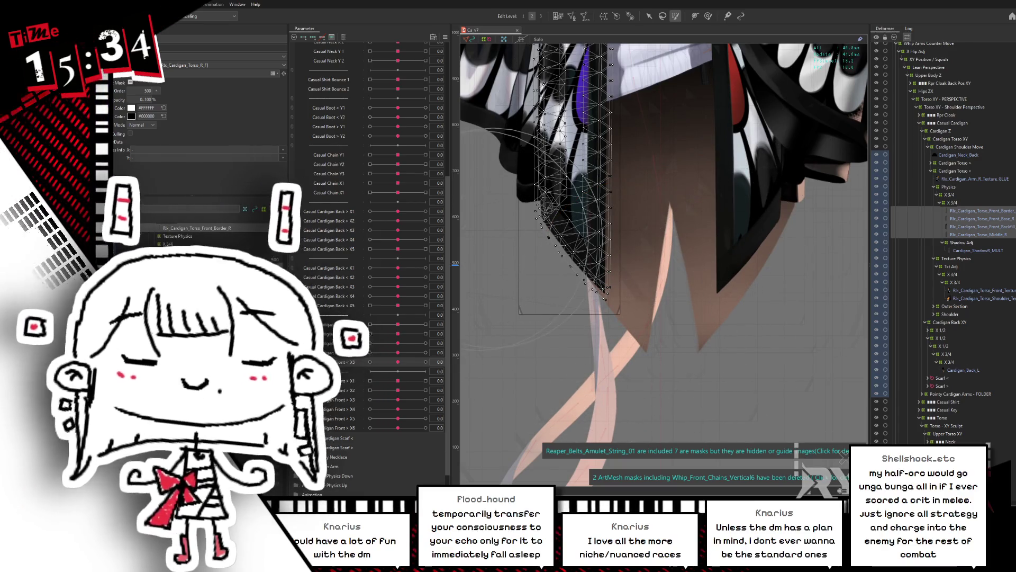
pyautogui.scroll(-1, 371, 365)
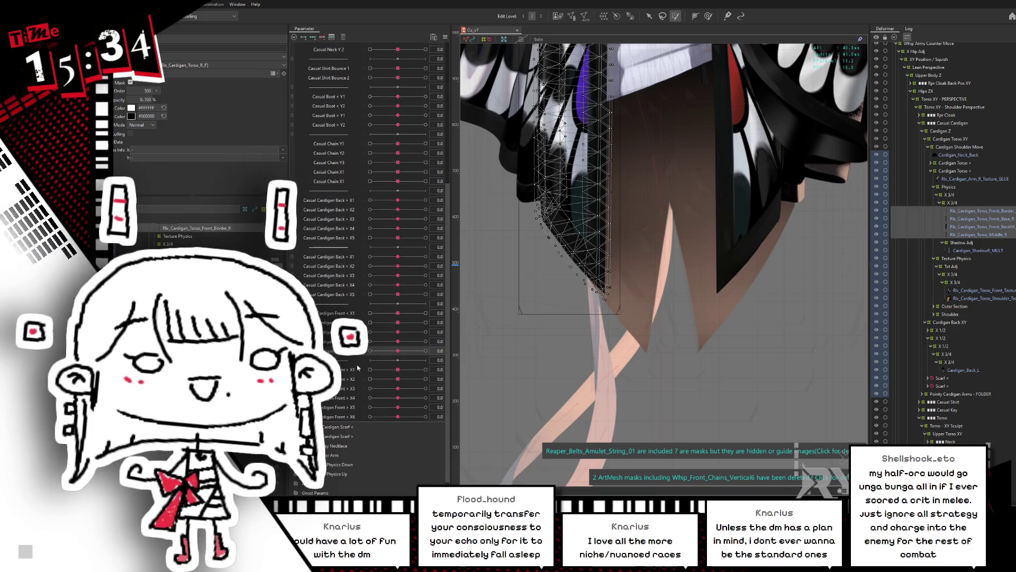
pyautogui.click(371, 374)
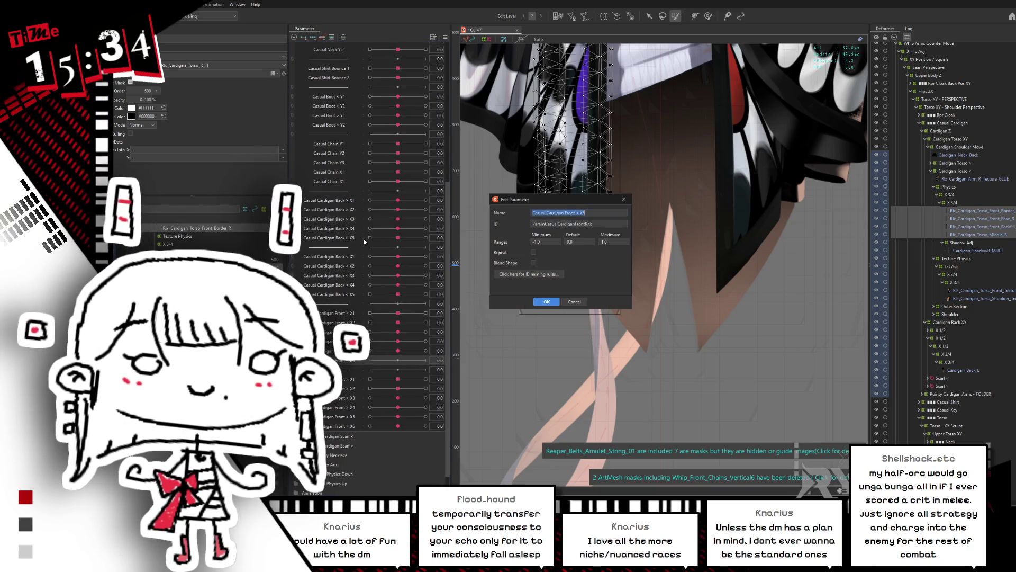
# Step: Name the duplicate parameter Front < X6 and brush-select the lower cardigan edge vertices
pyautogui.write('6')
pyautogui.press('Return')
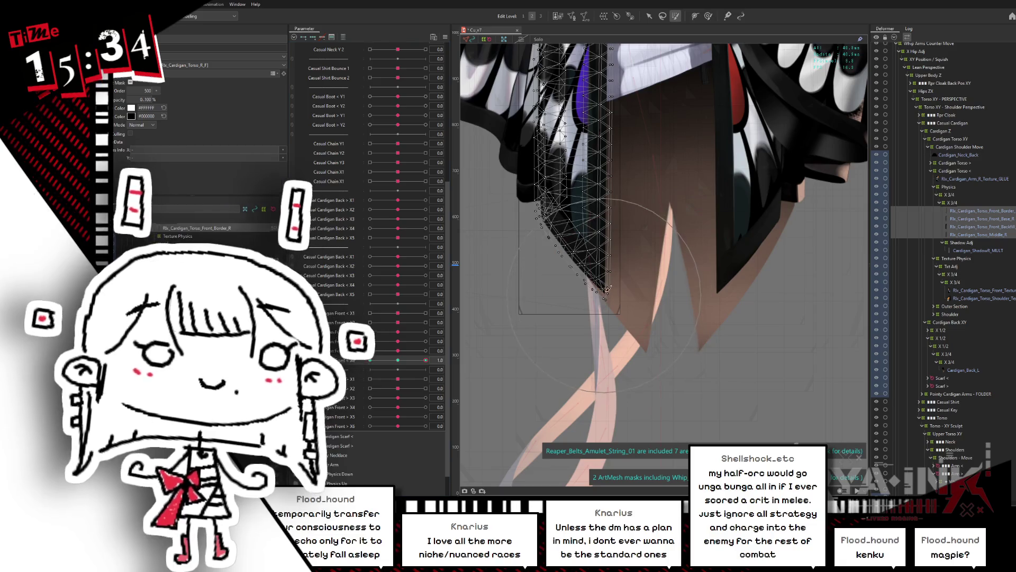
pyautogui.moveTo(652, 309); pyautogui.dragTo(564, 326)
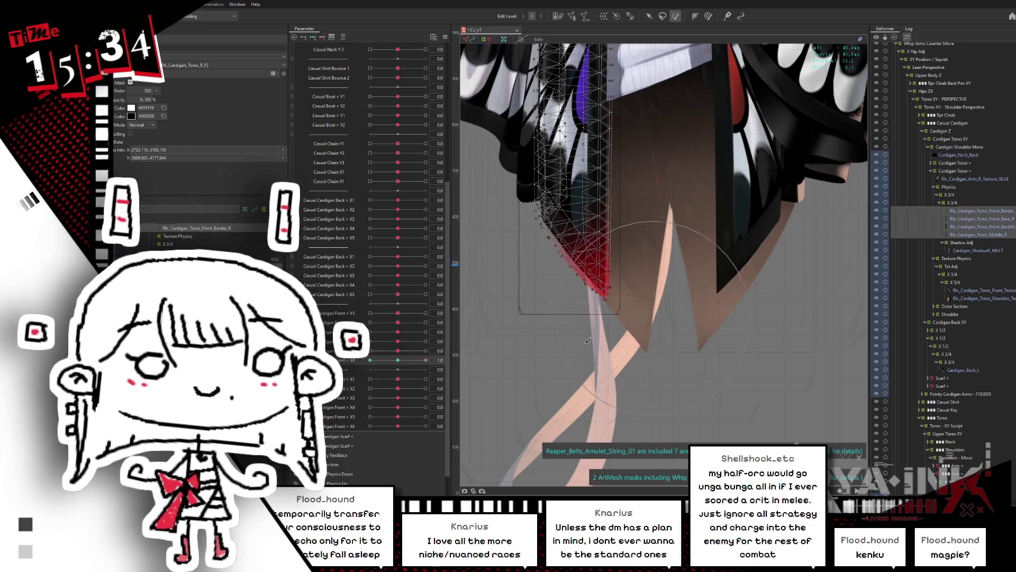
# Step: Rotate the front border mesh about 25° counter-clockwise and shift it on the X6 = -1 keyform
pyautogui.press('v')
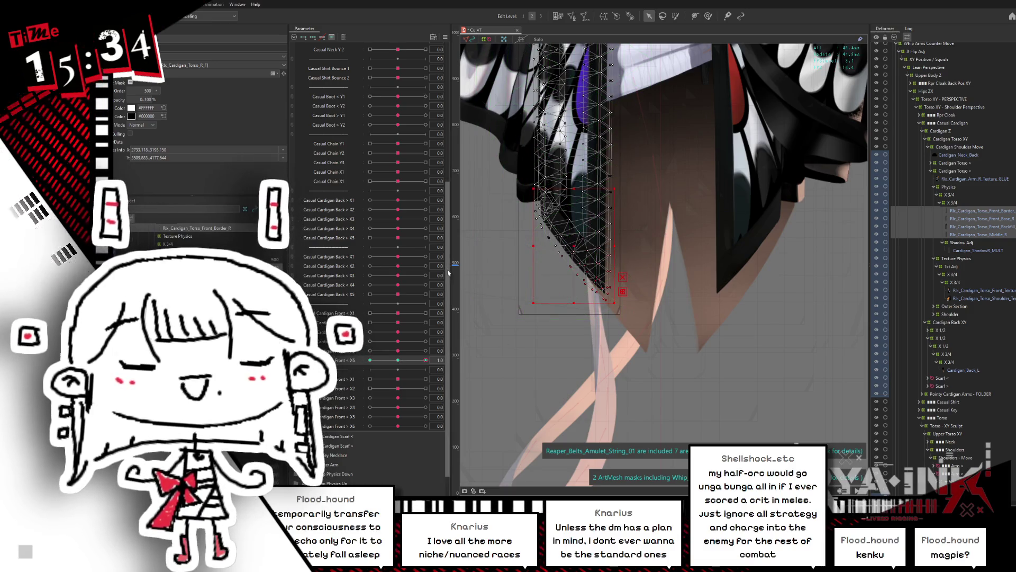
pyautogui.click(586, 251)
pyautogui.moveTo(632, 243); pyautogui.dragTo(627, 223)
pyautogui.click(370, 360)
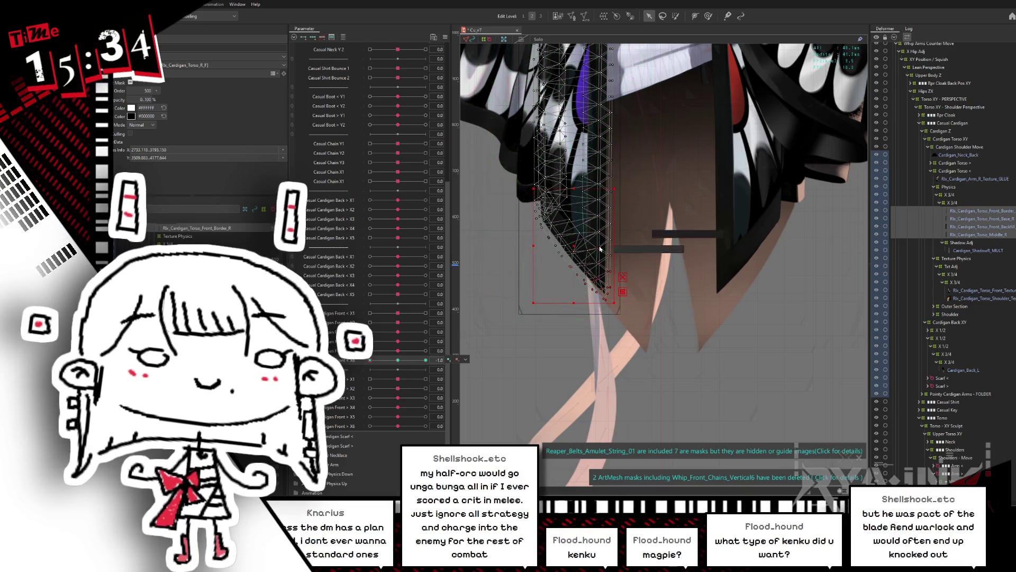
pyautogui.moveTo(574, 247)
pyautogui.mouseDown()
pyautogui.moveTo(588, 241)
pyautogui.moveTo(618, 265)
pyautogui.mouseUp()
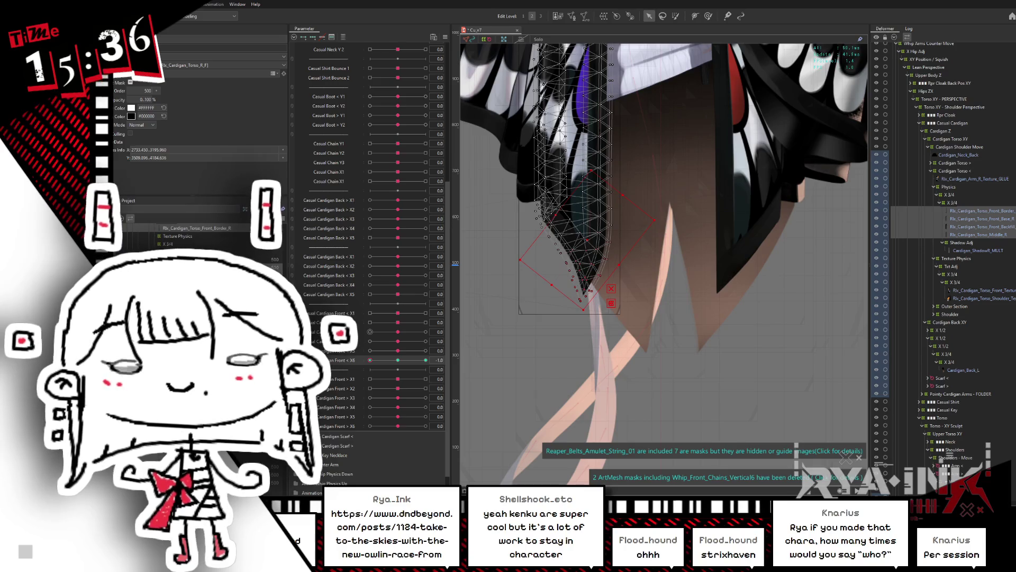
# Step: Bring the Paint window with the helicopter doodle to the front
pyautogui.hotkey('alt', 'Tab')
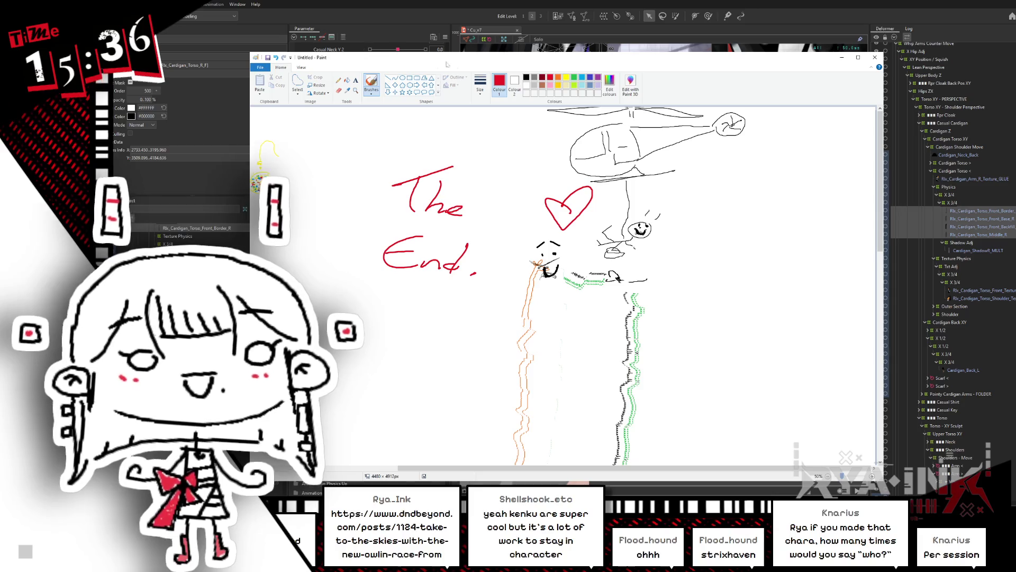
# Step: Set the Paint brush to black with a chosen line width
pyautogui.click(526, 77)
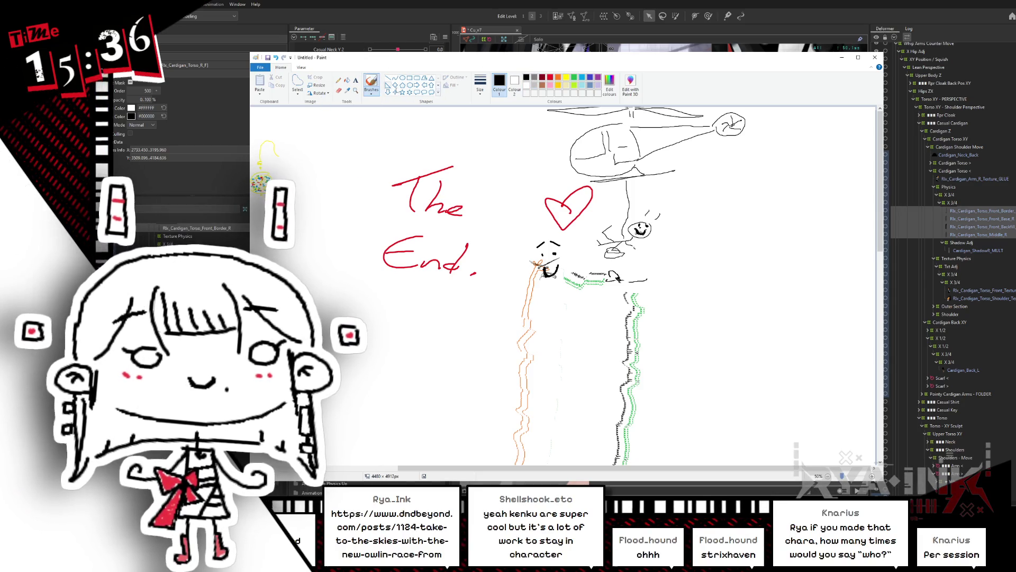
pyautogui.click(480, 83)
pyautogui.click(465, 121)
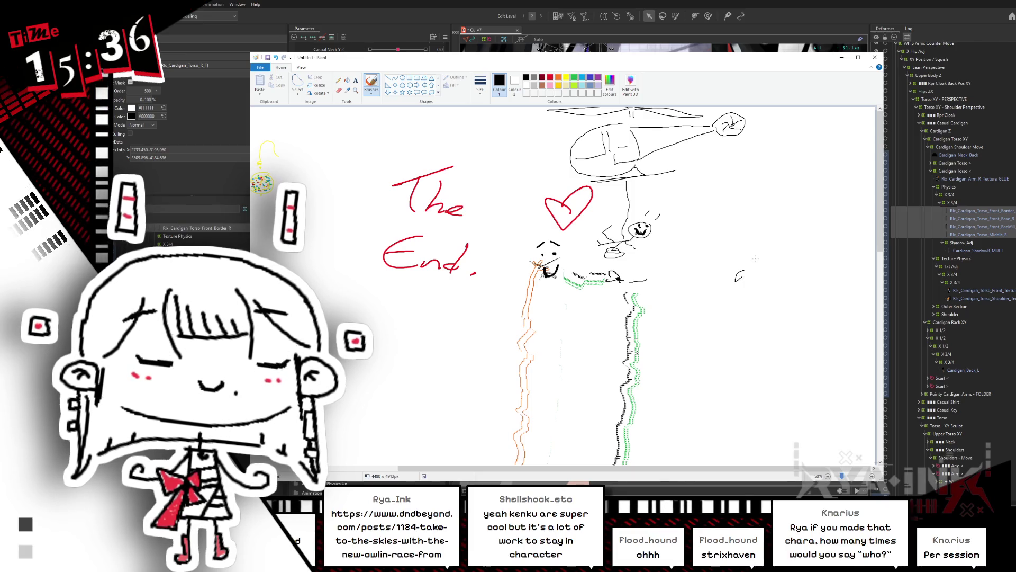
# Step: Draw the owl's two round eyes ringed with spiky feather strokes
pyautogui.moveTo(752, 263)
pyautogui.mouseDown()
pyautogui.moveTo(742, 249)
pyautogui.moveTo(803, 222)
pyautogui.moveTo(815, 236)
pyautogui.mouseUp()
pyautogui.click(727, 255)
pyautogui.moveTo(812, 272); pyautogui.dragTo(818, 274)
pyautogui.moveTo(807, 293); pyautogui.dragTo(809, 294)
pyautogui.moveTo(789, 303); pyautogui.dragTo(801, 312)
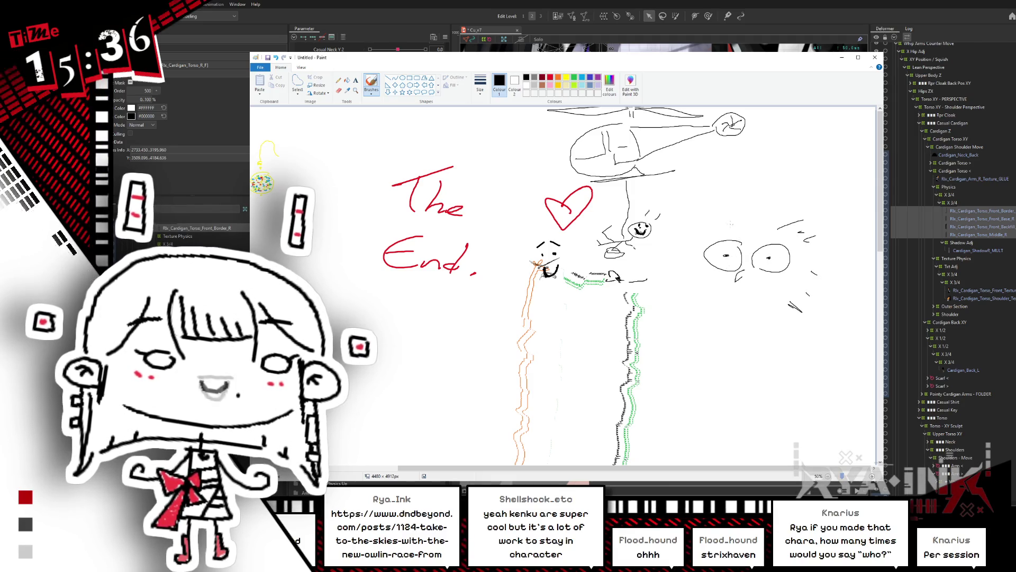
pyautogui.moveTo(697, 231); pyautogui.dragTo(710, 230)
pyautogui.moveTo(688, 265); pyautogui.dragTo(696, 264)
pyautogui.moveTo(709, 281); pyautogui.dragTo(723, 285)
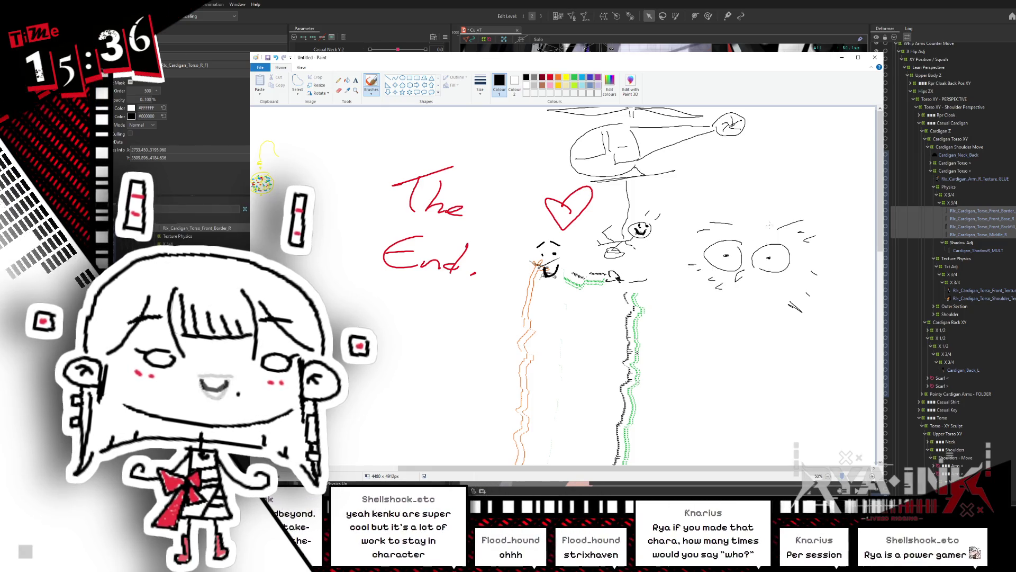
# Step: Sketch the owl's head top line, body, wing loop and the shape beneath it
pyautogui.moveTo(712, 214)
pyautogui.mouseDown()
pyautogui.moveTo(729, 217)
pyautogui.moveTo(748, 197)
pyautogui.moveTo(779, 222)
pyautogui.mouseUp()
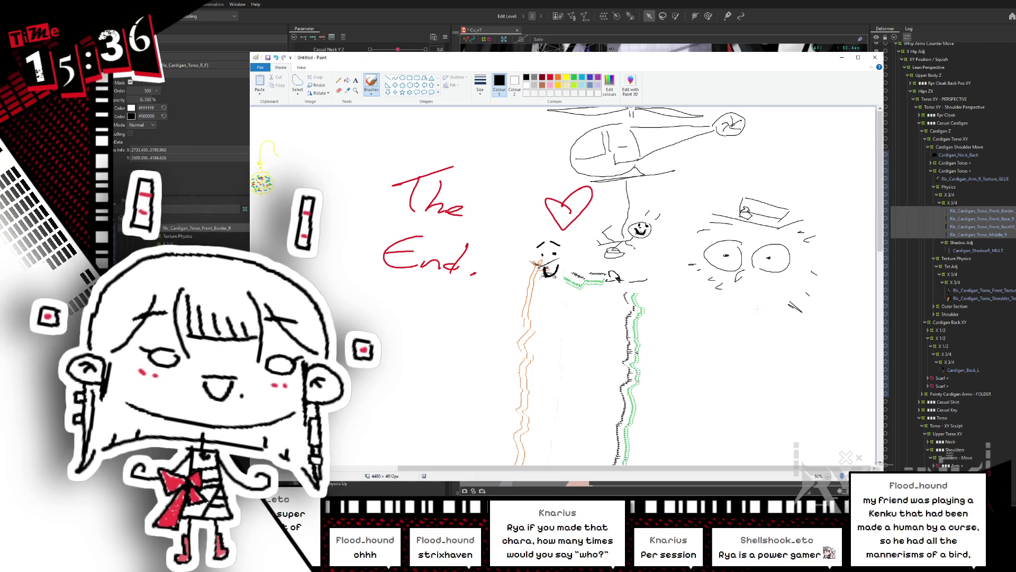
pyautogui.moveTo(761, 329); pyautogui.dragTo(788, 356)
pyautogui.moveTo(818, 313)
pyautogui.mouseDown()
pyautogui.moveTo(824, 323)
pyautogui.moveTo(781, 359)
pyautogui.moveTo(842, 392)
pyautogui.mouseUp()
pyautogui.moveTo(779, 363); pyautogui.dragTo(872, 373)
pyautogui.moveTo(764, 387)
pyautogui.mouseDown()
pyautogui.moveTo(745, 441)
pyautogui.moveTo(874, 431)
pyautogui.mouseUp()
pyautogui.moveTo(818, 394); pyautogui.dragTo(839, 427)
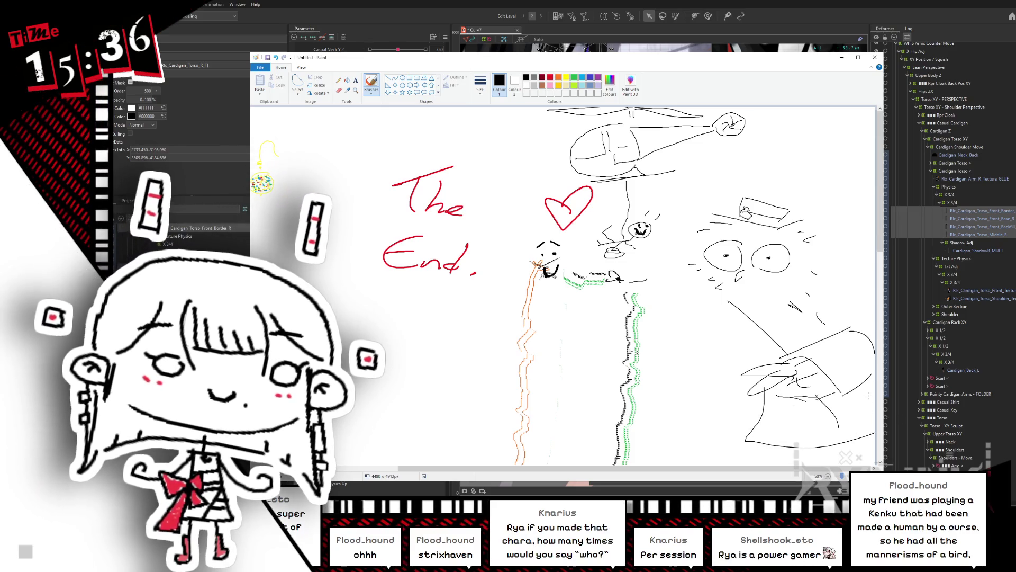
pyautogui.moveTo(872, 393); pyautogui.dragTo(861, 377)
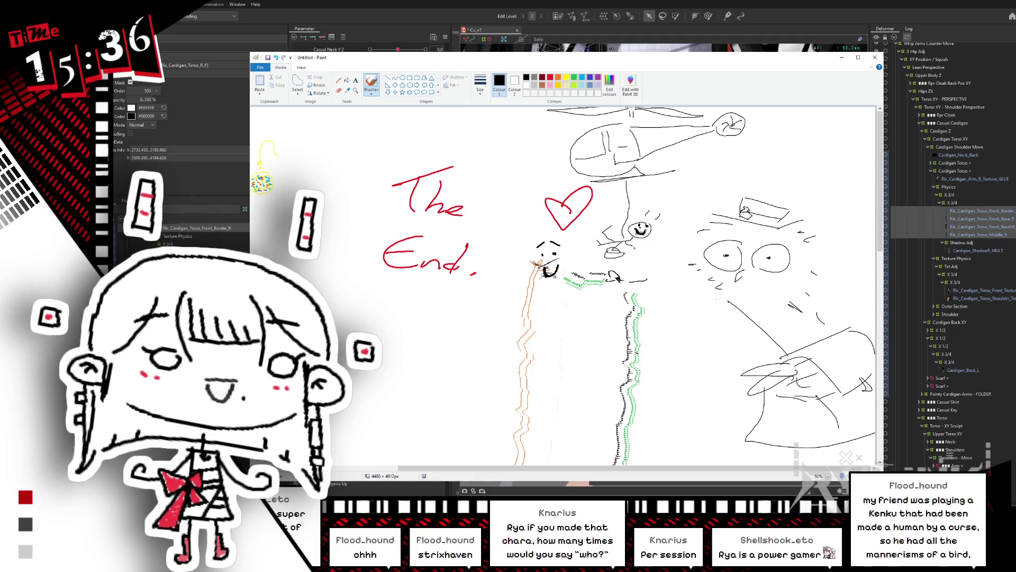
pyautogui.moveTo(704, 302); pyautogui.dragTo(718, 356)
pyautogui.moveTo(797, 334); pyautogui.dragTo(815, 332)
pyautogui.moveTo(709, 369); pyautogui.dragTo(737, 363)
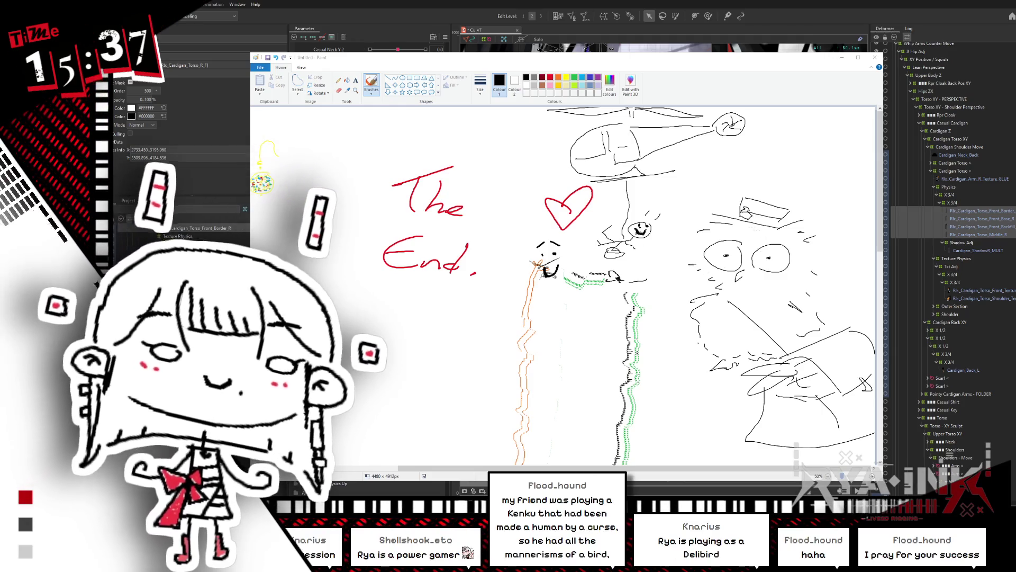
# Step: Add lashes around both owl eyes and feathery strokes along its left cheek and right side
pyautogui.click(792, 246)
pyautogui.moveTo(791, 245)
pyautogui.mouseDown()
pyautogui.moveTo(795, 270)
pyautogui.moveTo(783, 275)
pyautogui.mouseUp()
pyautogui.moveTo(709, 241); pyautogui.dragTo(694, 259)
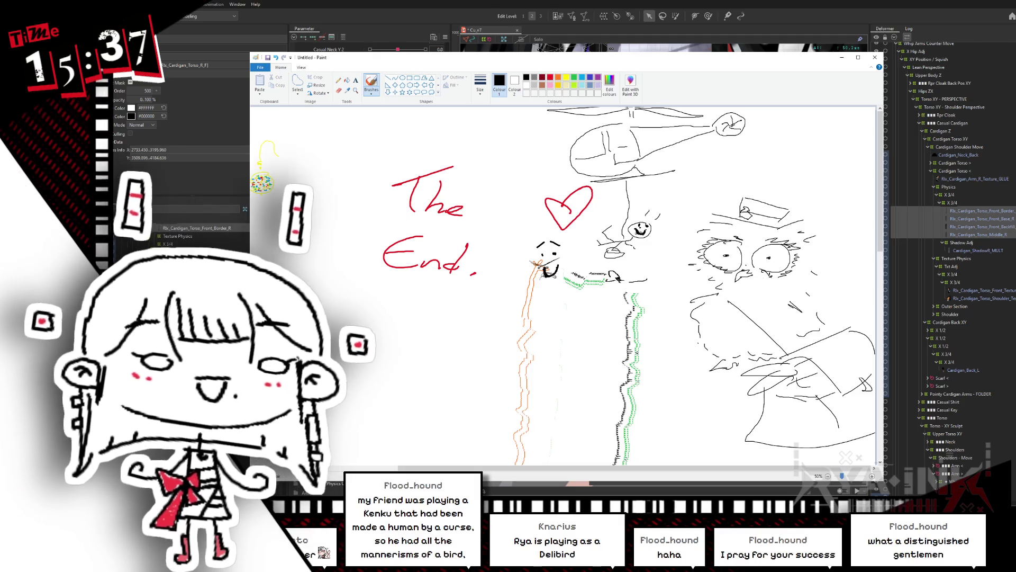
pyautogui.moveTo(712, 285); pyautogui.dragTo(677, 308)
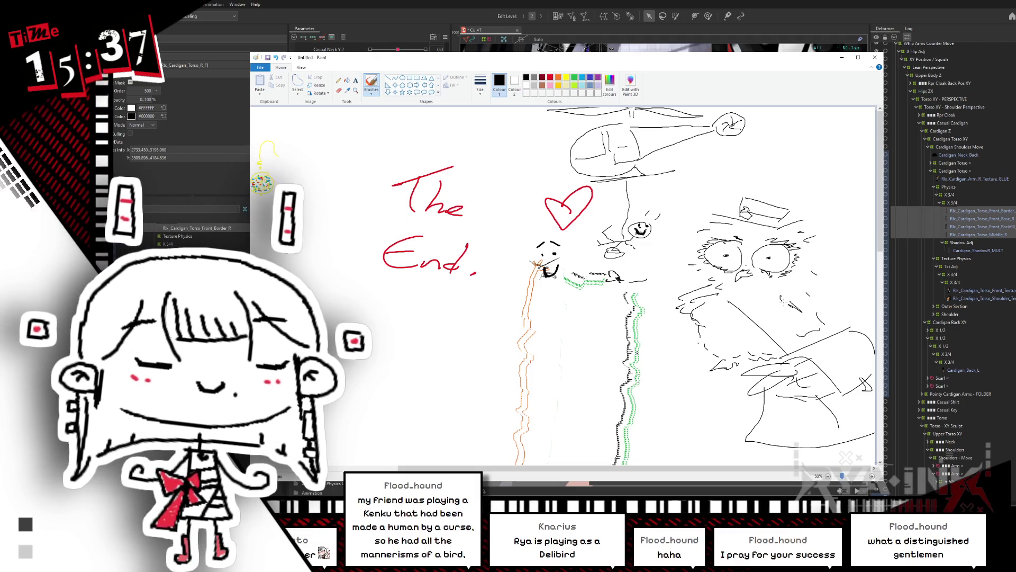
pyautogui.moveTo(809, 316); pyautogui.dragTo(823, 318)
pyautogui.moveTo(829, 316); pyautogui.dragTo(843, 316)
pyautogui.moveTo(793, 280); pyautogui.dragTo(806, 281)
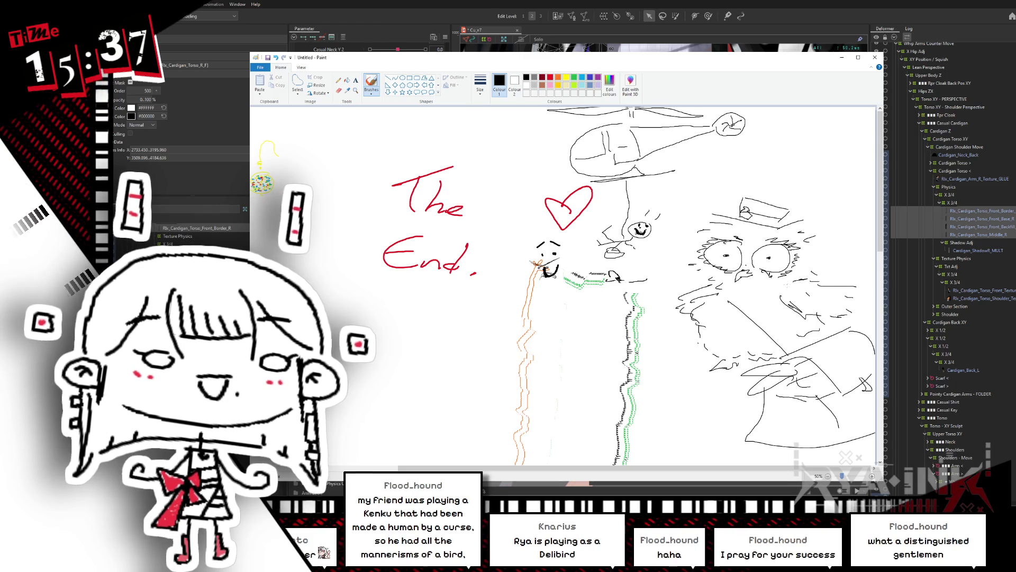
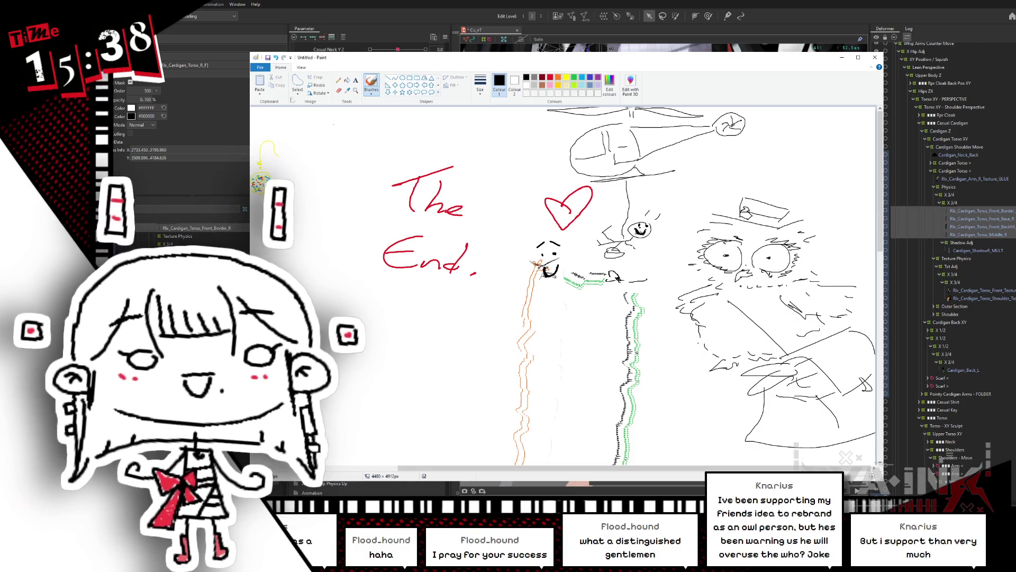
# Step: Bring the Live2D Cubism Editor with the cardigan model back to the front
pyautogui.click(615, 3)
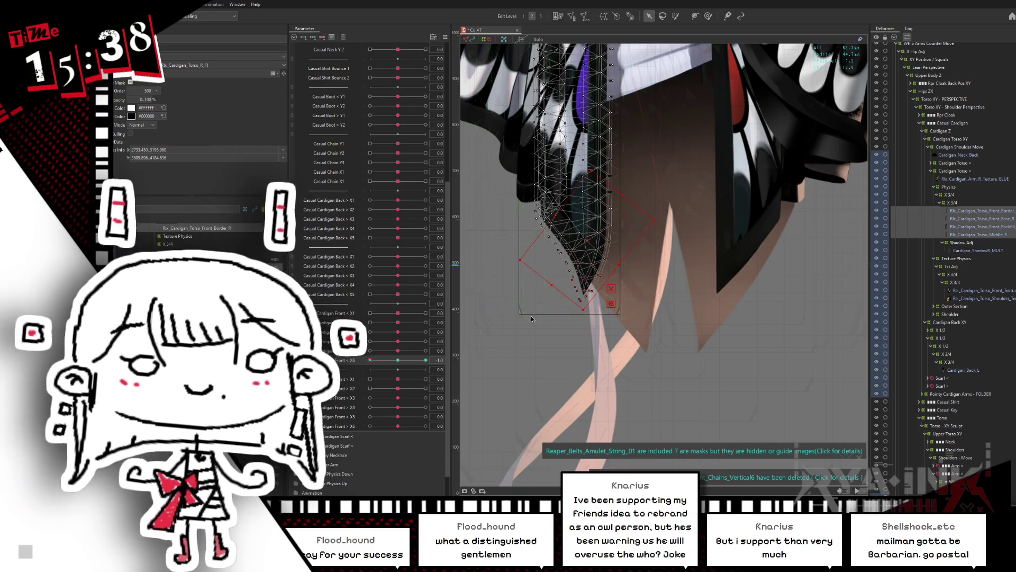
# Step: Preview Casual Cardigan Front < X6 at its maximum and minimum keys, then return it to neutral
pyautogui.click(425, 360)
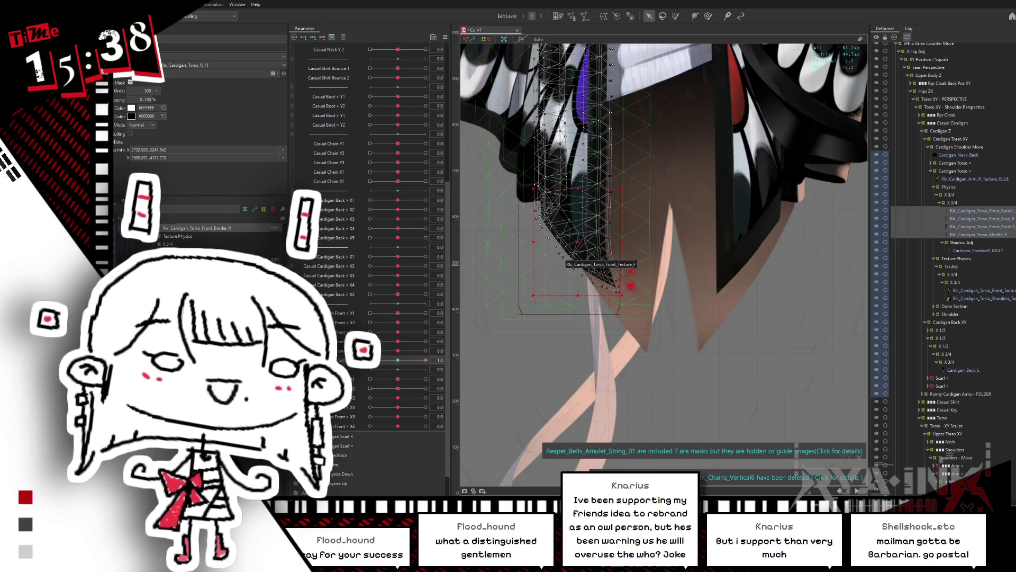
pyautogui.click(370, 359)
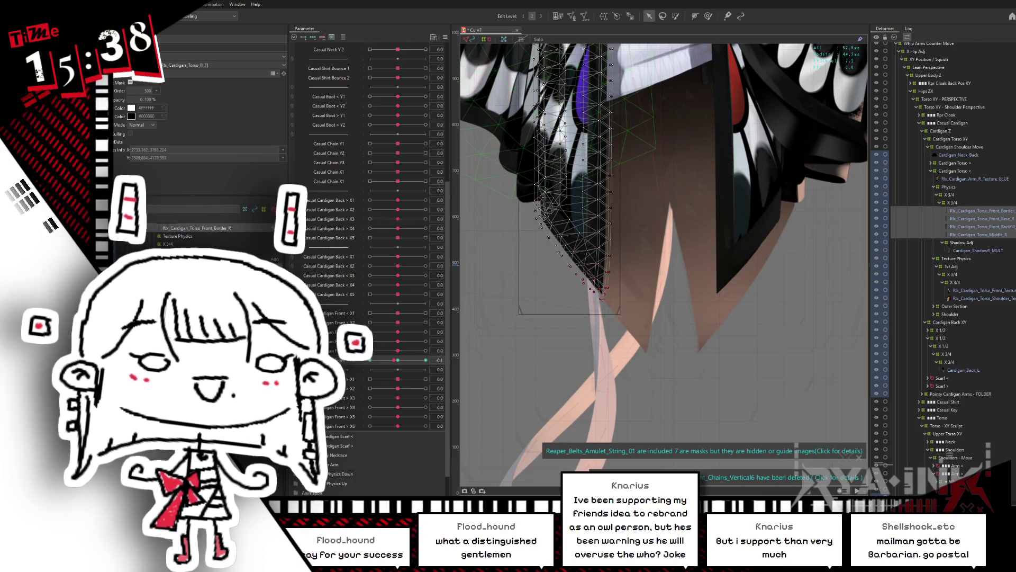
pyautogui.click(398, 360)
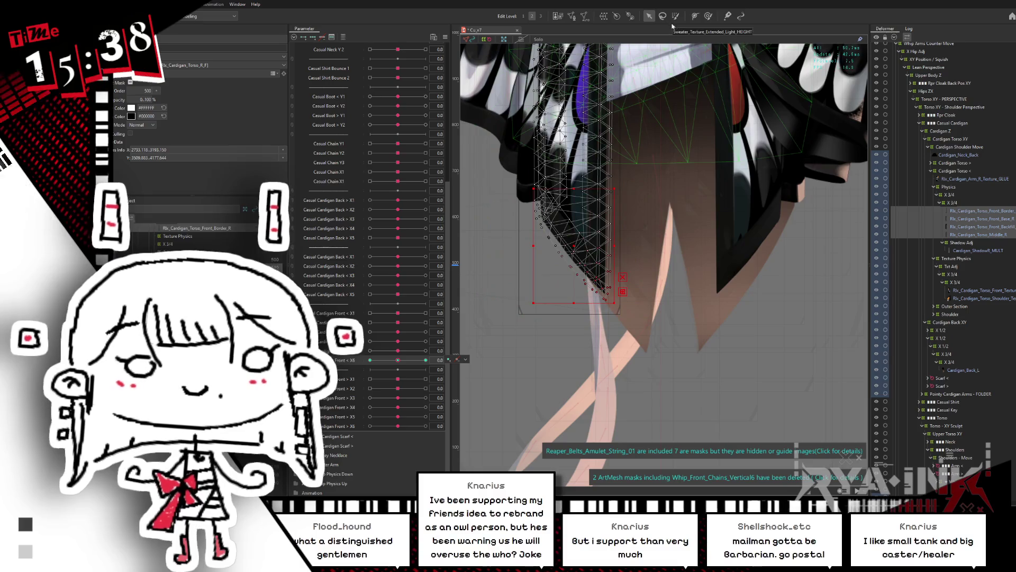
# Step: Paint weight onto the lower cardigan tip and select the tip's vertices
pyautogui.click(675, 16)
pyautogui.click(602, 294)
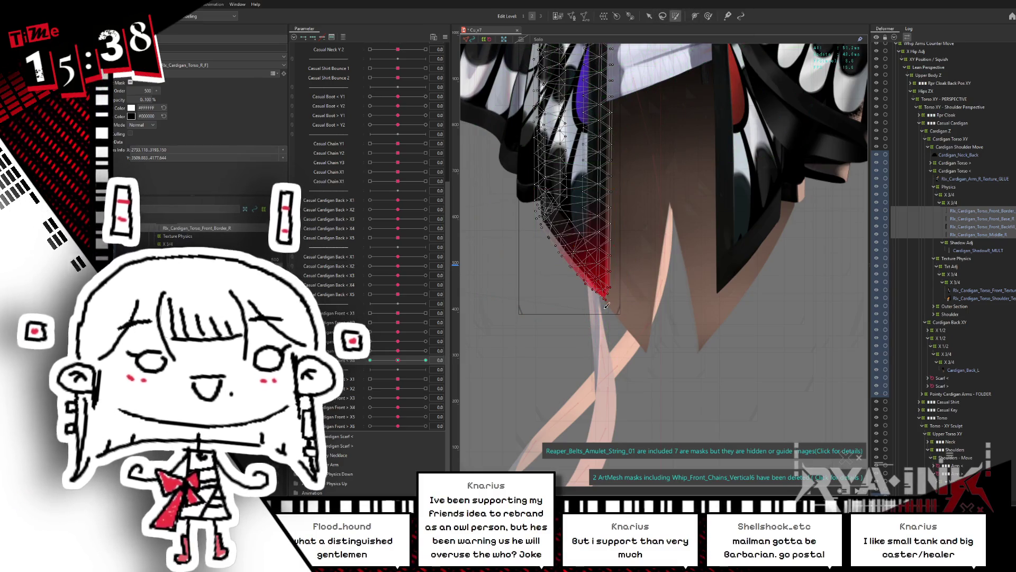
pyautogui.hotkey('ctrl', 'z')
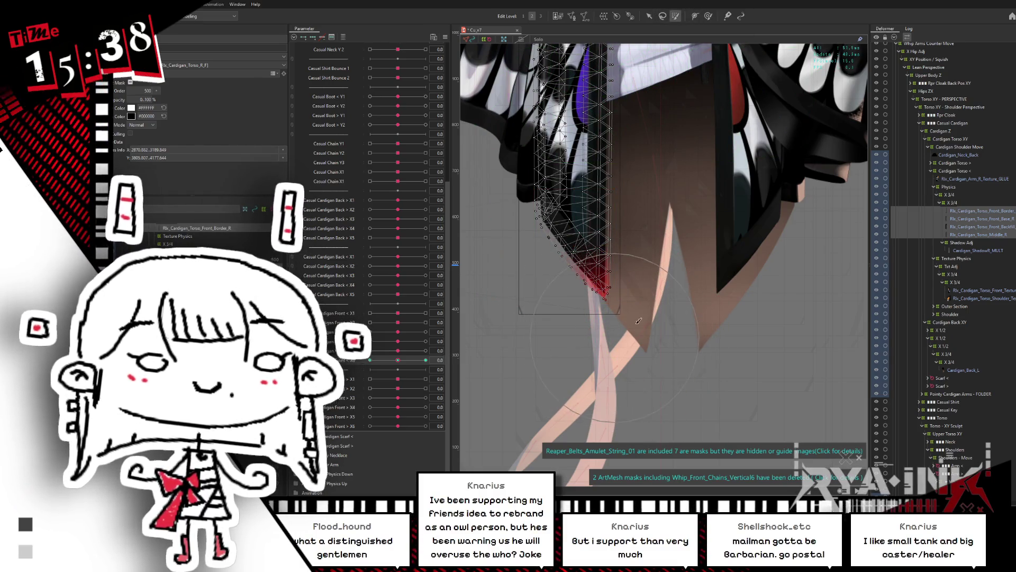
pyautogui.press('v')
pyautogui.moveTo(553, 233)
pyautogui.mouseDown()
pyautogui.moveTo(618, 305)
pyautogui.moveTo(586, 269)
pyautogui.mouseUp()
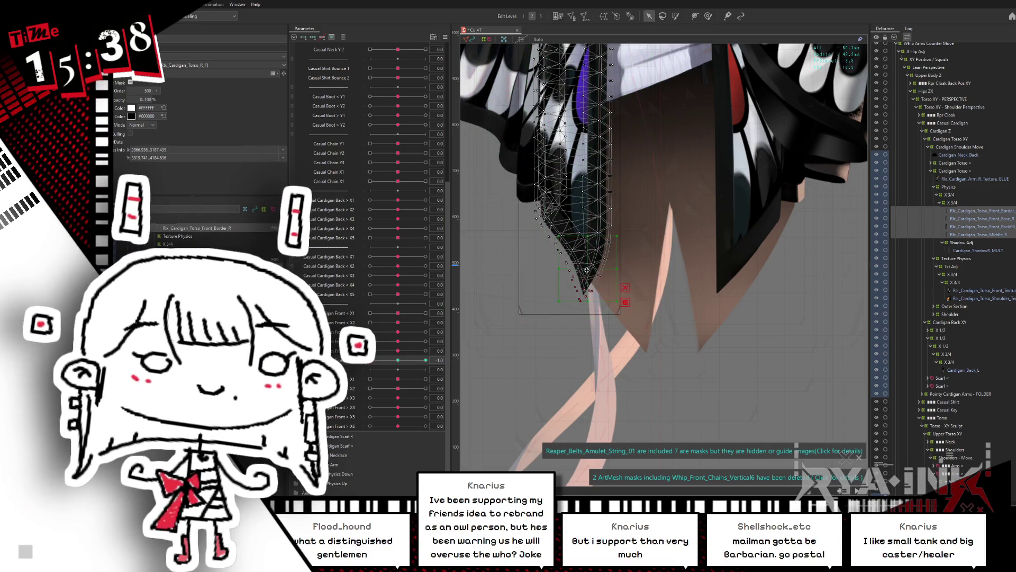
# Step: Reshape the cardigan tip for the X6 key 1.0, check it with the mesh hidden, and open Physics Settings
pyautogui.moveTo(402, 364); pyautogui.dragTo(427, 360)
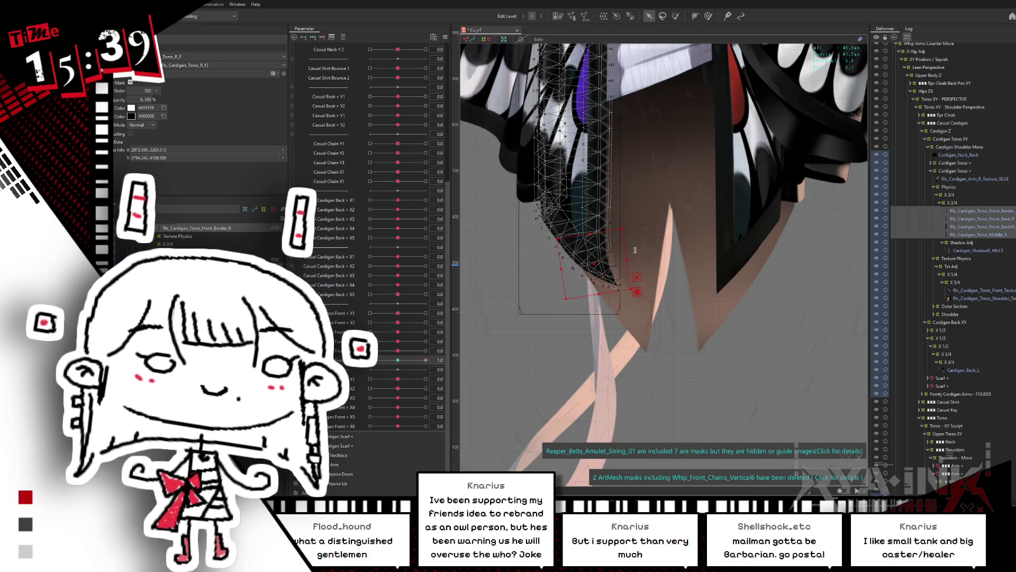
pyautogui.hotkey('ctrl', 'h')
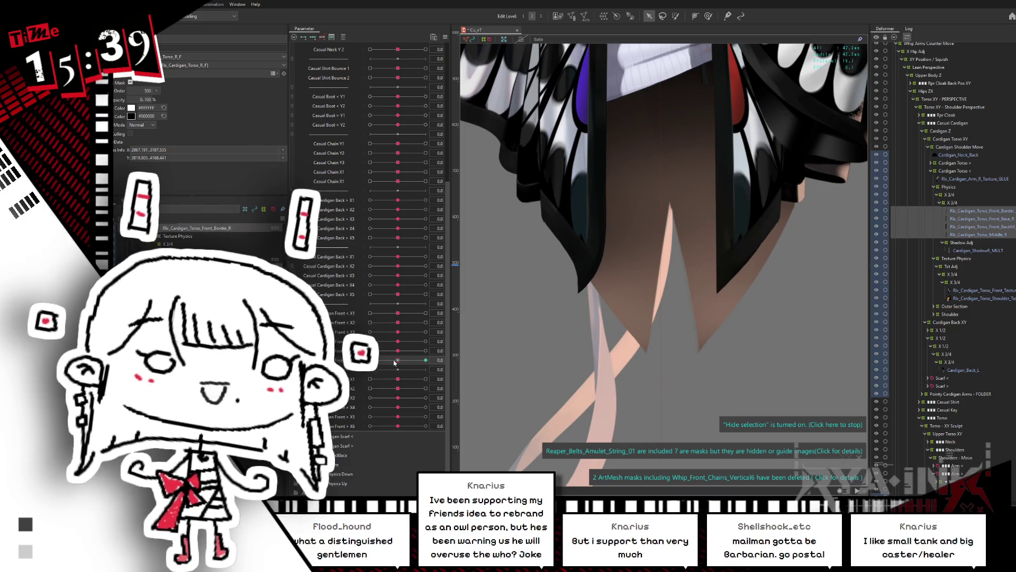
pyautogui.hotkey('alt', 'Tab')
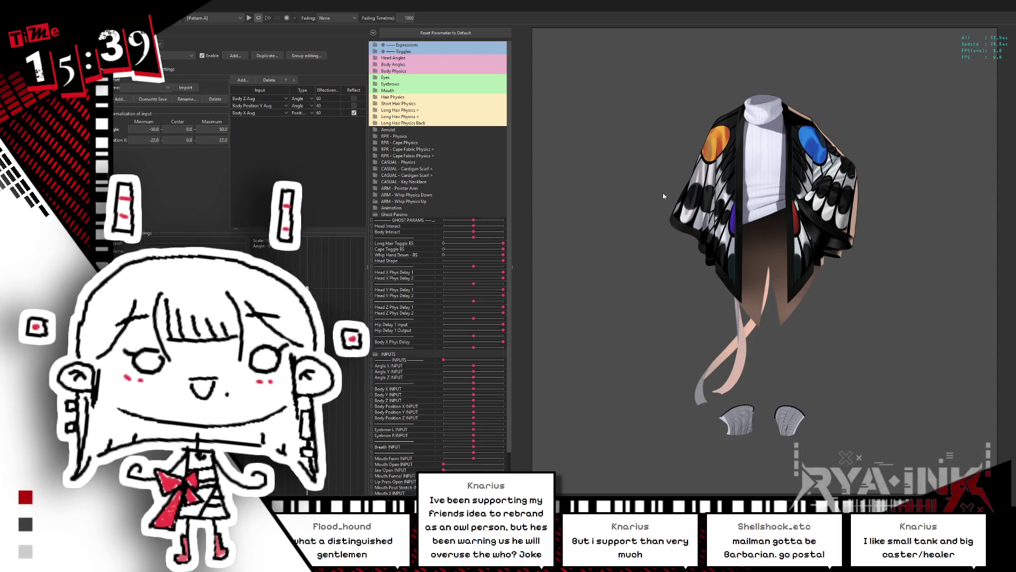
# Step: Add Casual Cardigan Front < X6 from the CASUAL - Physics group as a physics output
pyautogui.scroll(5, 657, 189)
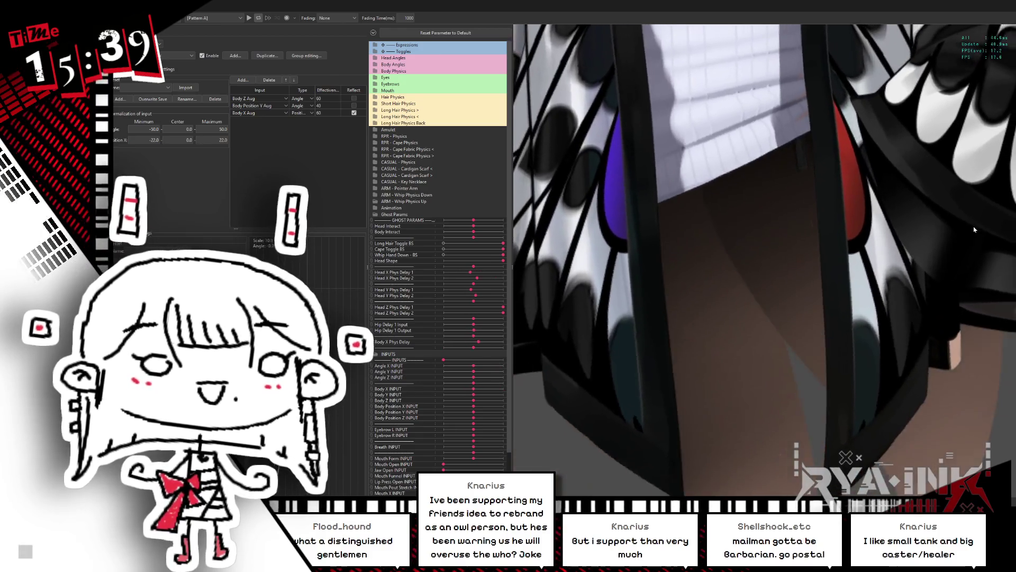
pyautogui.scroll(-5, 747, 280)
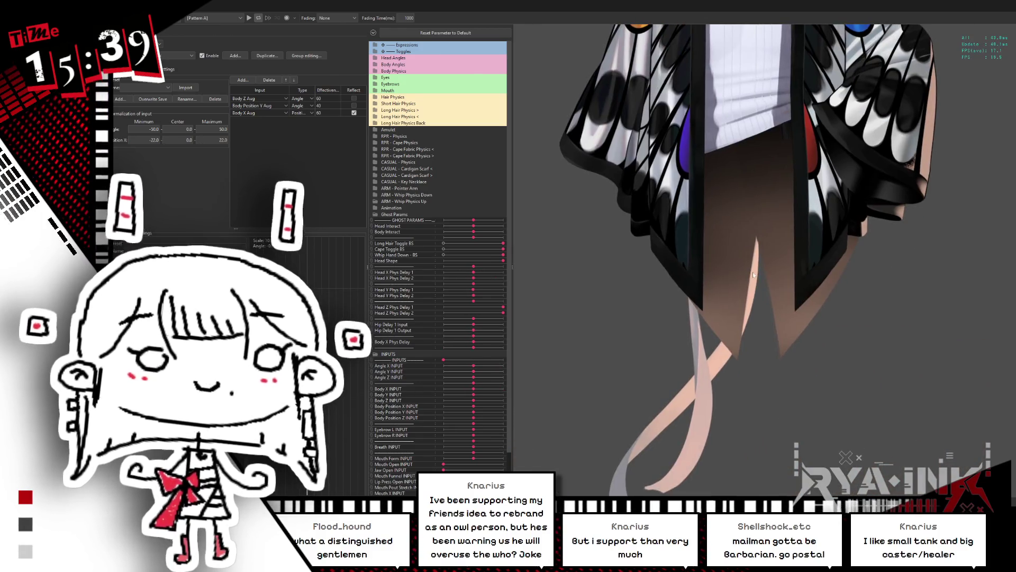
pyautogui.click(161, 68)
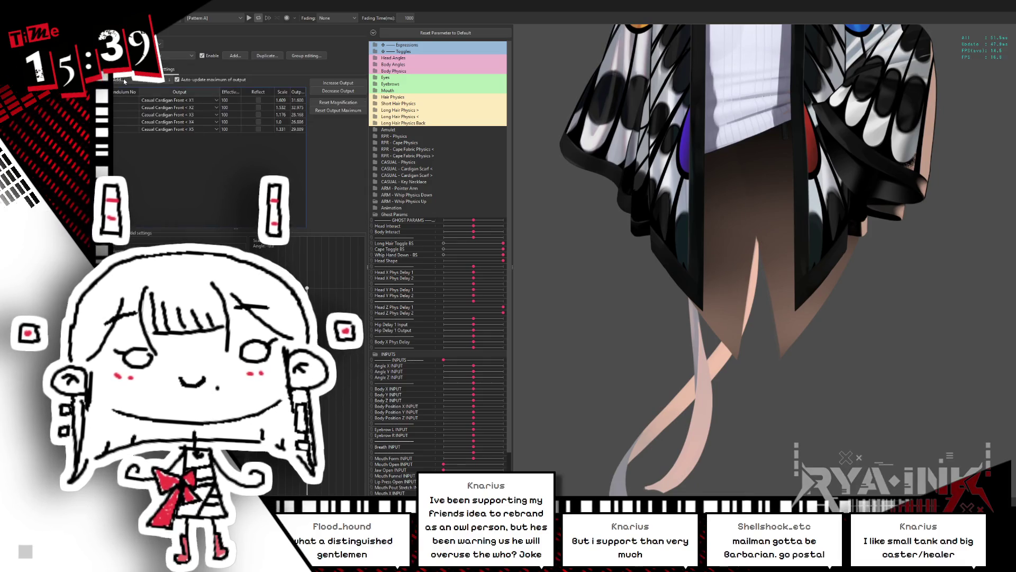
pyautogui.click(216, 100)
pyautogui.moveTo(548, 40); pyautogui.dragTo(461, 32)
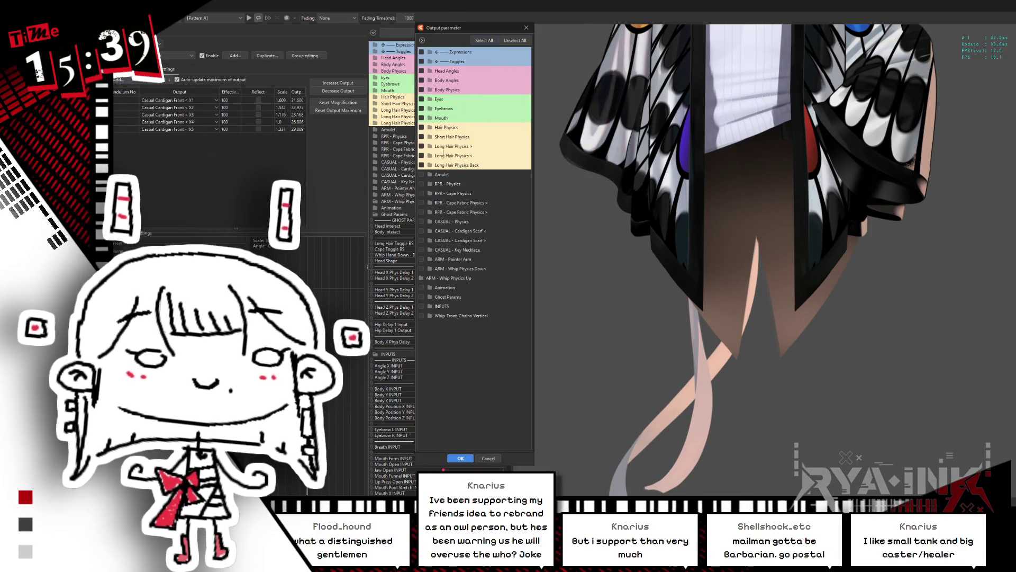
pyautogui.click(436, 222)
pyautogui.scroll(-4, 476, 238)
pyautogui.scroll(-2, 452, 350)
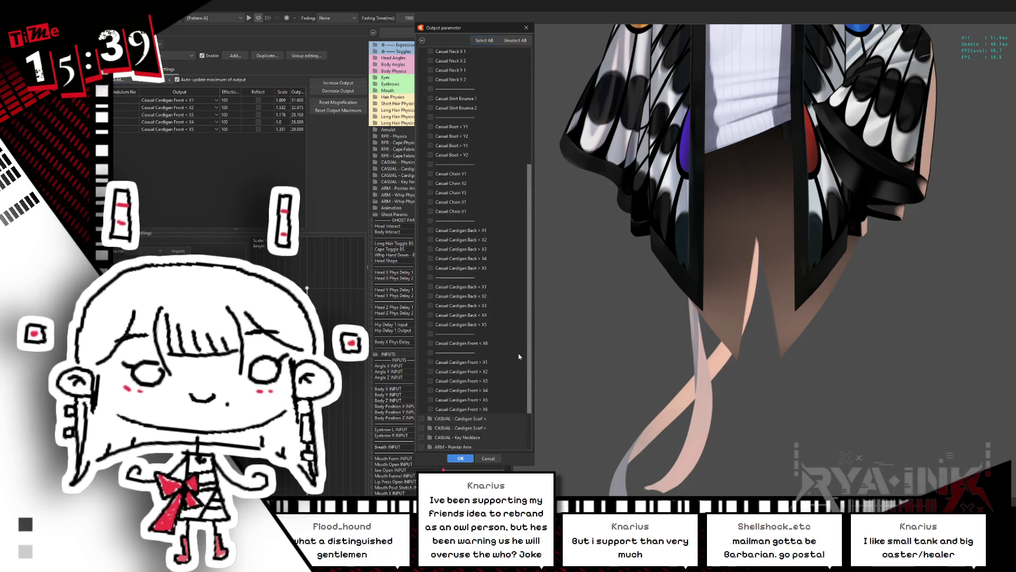
pyautogui.click(431, 343)
pyautogui.click(460, 459)
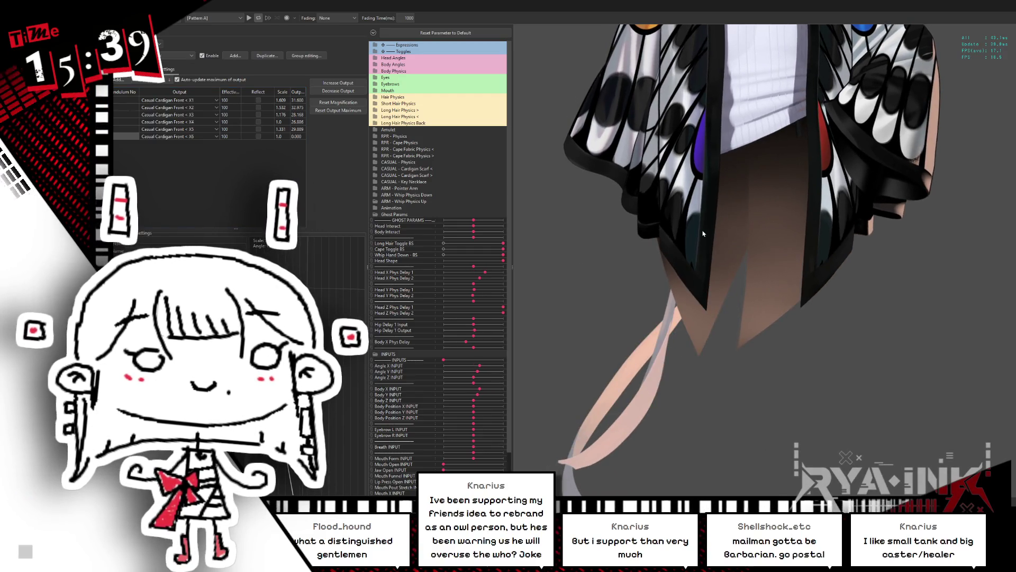
# Step: Reset output magnification and maximum values, then swing the model to recalibrate the maxima
pyautogui.scroll(-5, 712, 170)
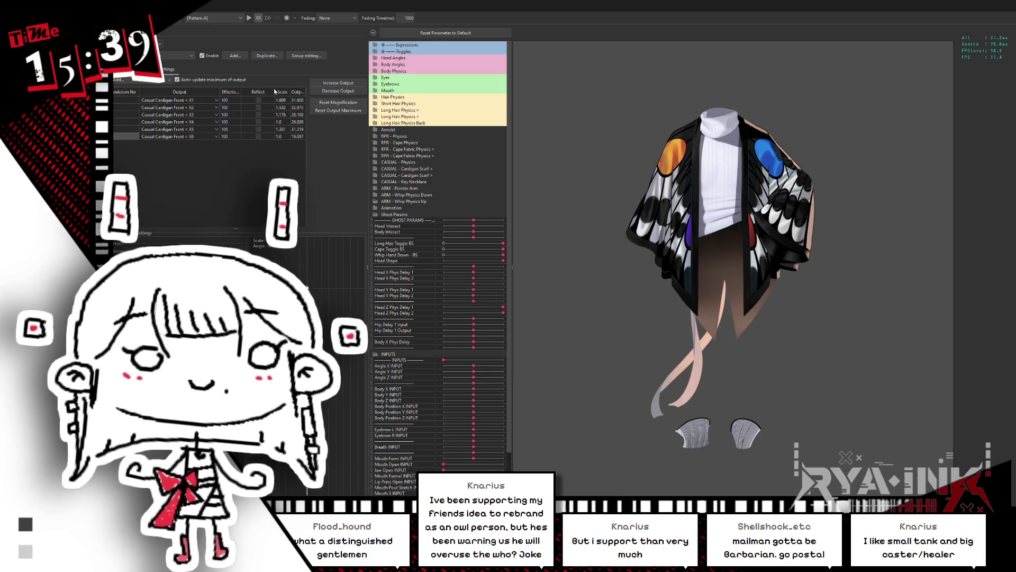
pyautogui.click(333, 103)
pyautogui.press('Return')
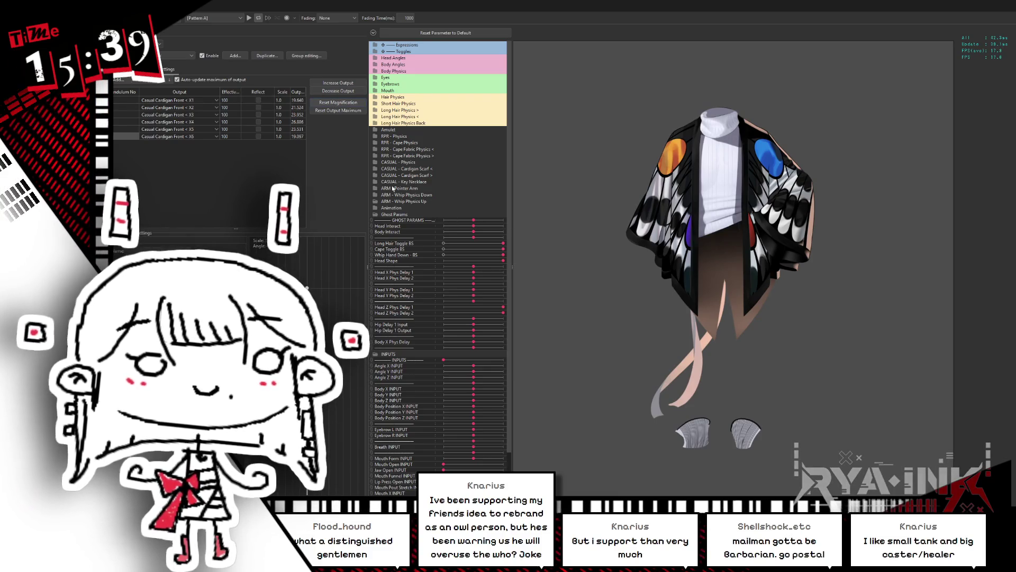
pyautogui.click(338, 110)
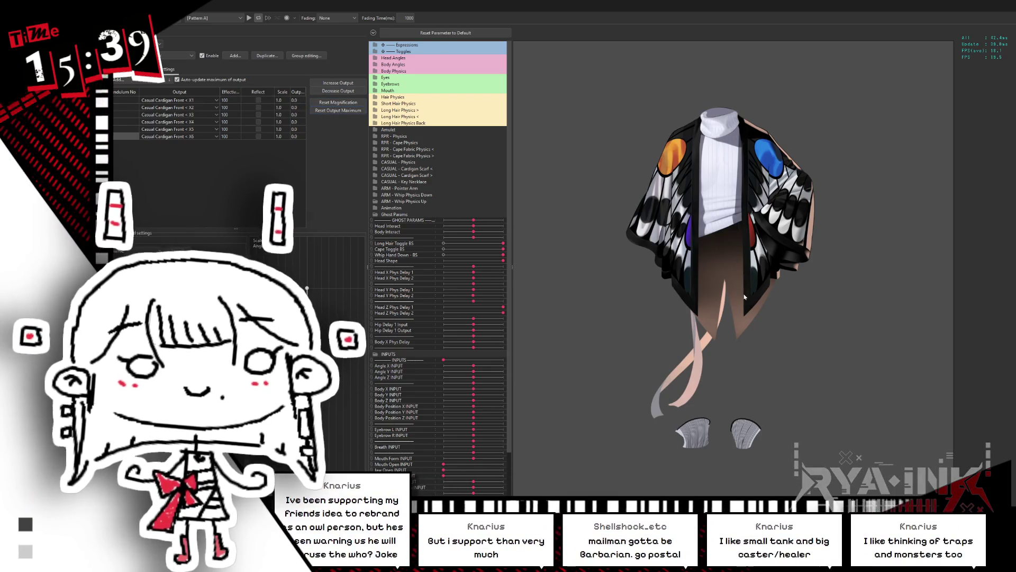
pyautogui.moveTo(918, 278)
pyautogui.mouseDown()
pyautogui.moveTo(573, 264)
pyautogui.moveTo(513, 248)
pyautogui.moveTo(669, 233)
pyautogui.moveTo(608, 238)
pyautogui.mouseUp()
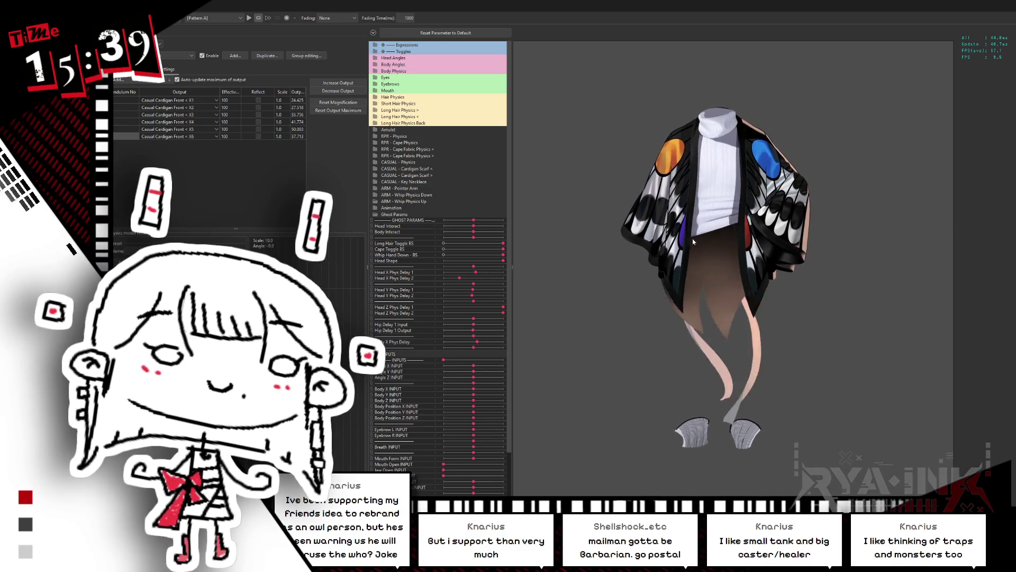
pyautogui.moveTo(794, 239)
pyautogui.mouseDown()
pyautogui.moveTo(860, 221)
pyautogui.moveTo(832, 228)
pyautogui.moveTo(792, 216)
pyautogui.mouseUp()
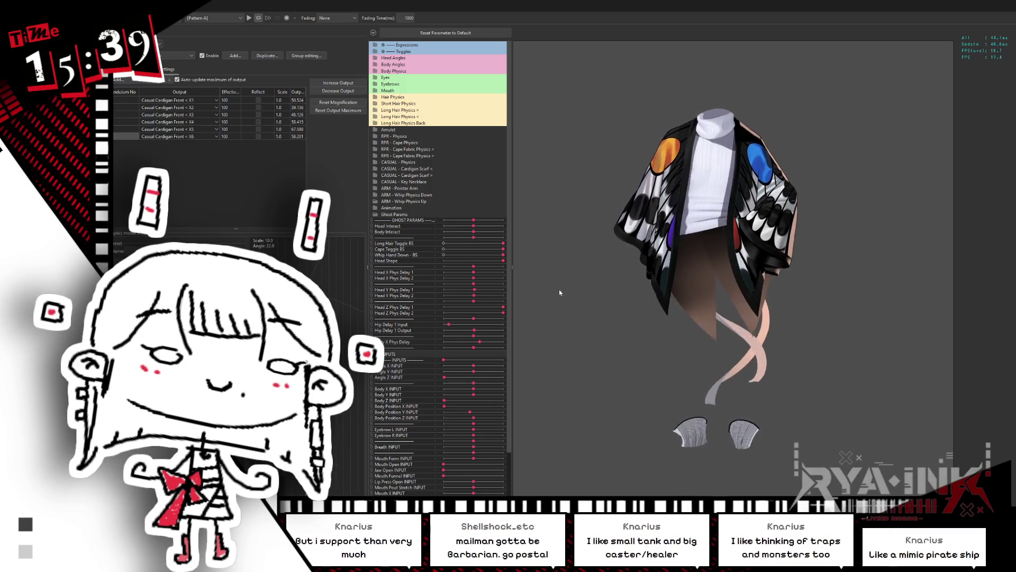
# Step: Enable Reflect for the Body X Aug input and bring up the physics group list
pyautogui.click(143, 69)
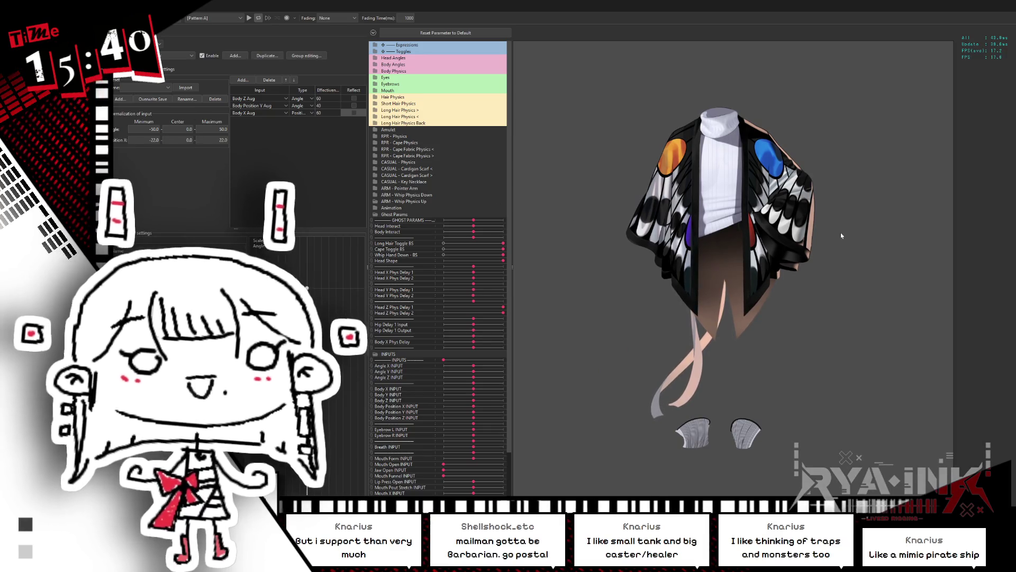
pyautogui.click(354, 113)
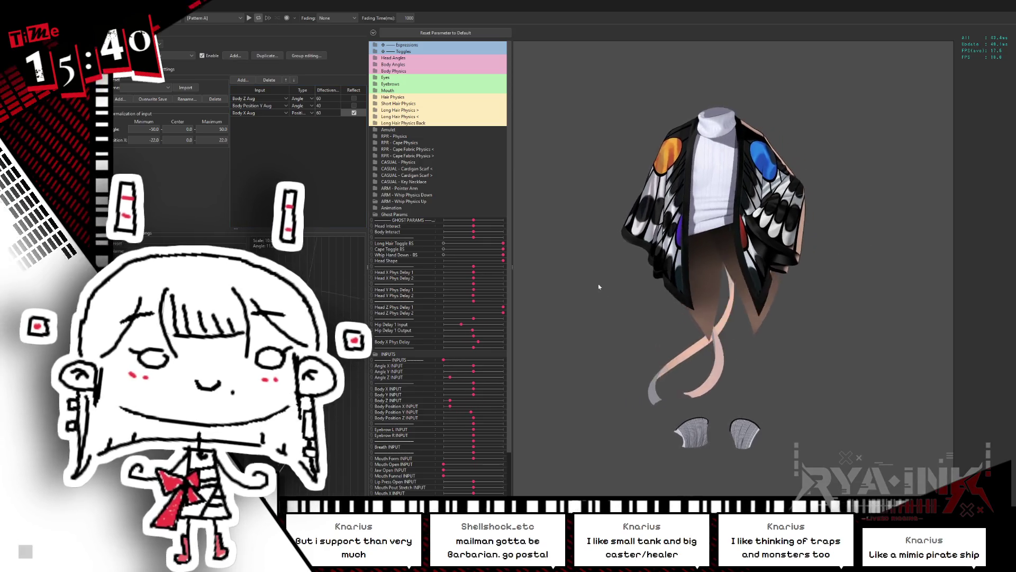
pyautogui.click(168, 69)
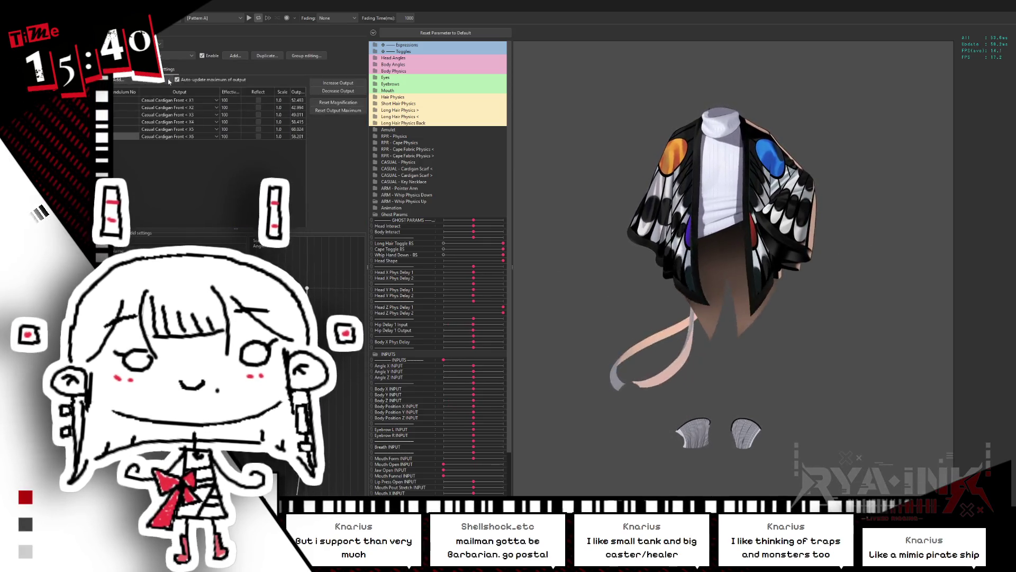
pyautogui.click(305, 56)
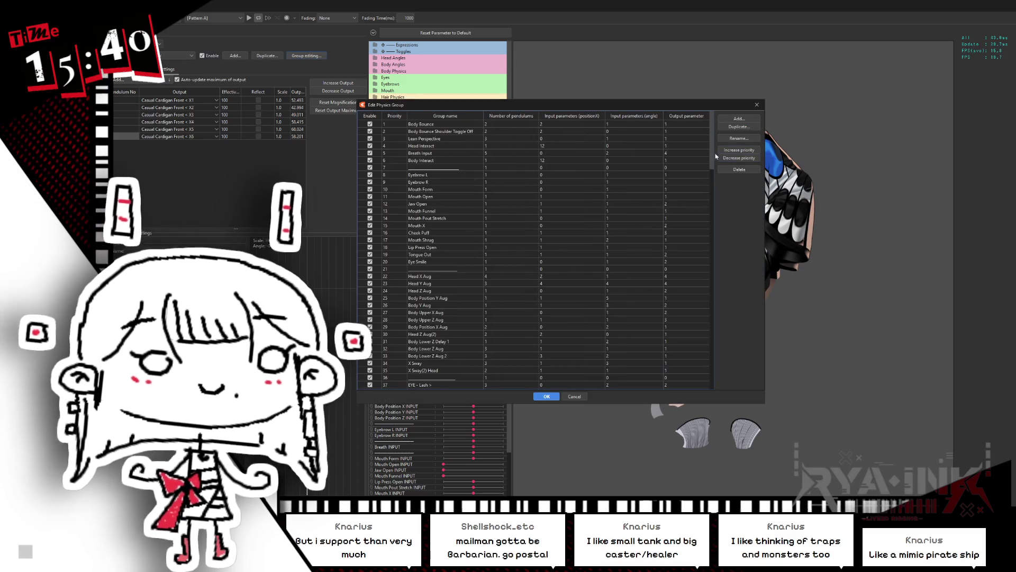
# Step: Close the physics group list and swing the model to test the cardigan physics
pyautogui.scroll(-20, 709, 254)
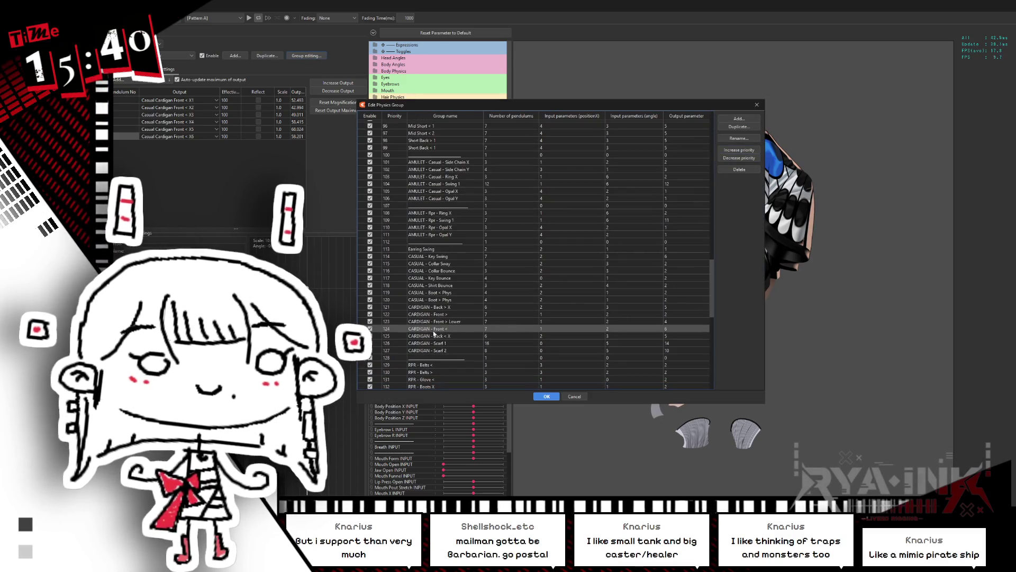
pyautogui.press('Escape')
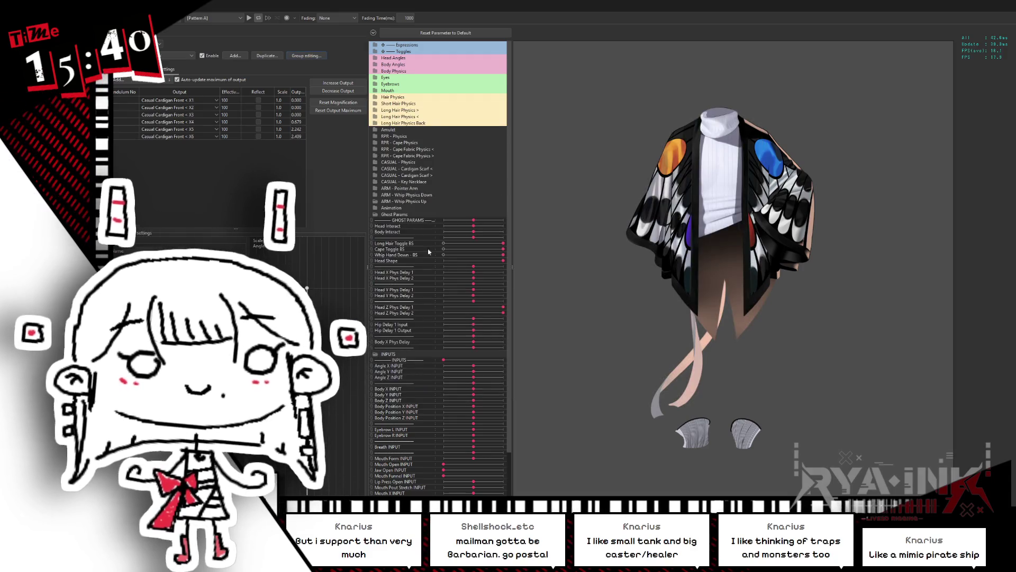
pyautogui.moveTo(681, 257)
pyautogui.mouseDown()
pyautogui.moveTo(590, 294)
pyautogui.moveTo(525, 290)
pyautogui.moveTo(922, 259)
pyautogui.mouseUp()
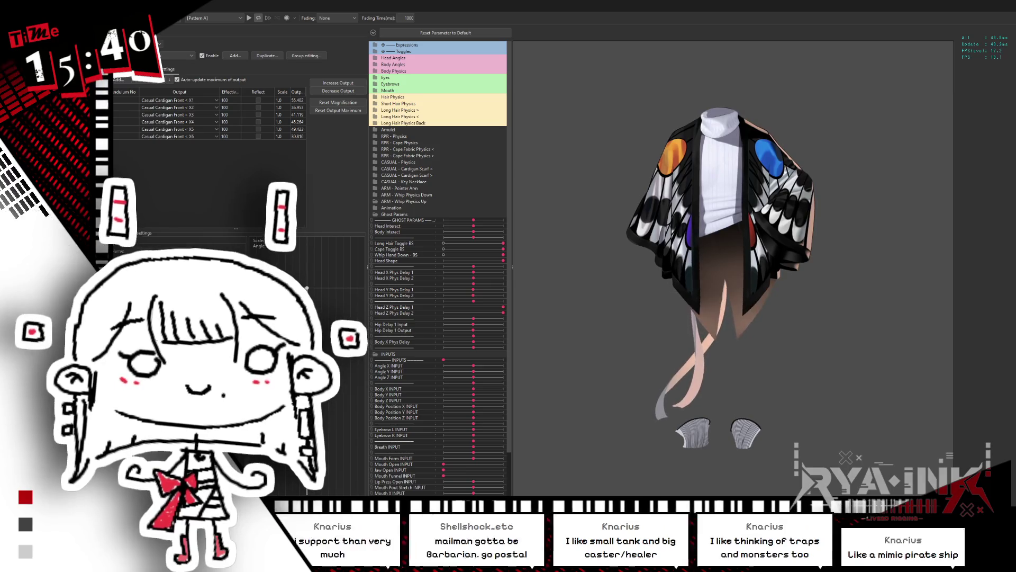
# Step: Leave Body Z Aug unreflected, keep Body X Aug reflected, and test the sway in the preview
pyautogui.click(132, 68)
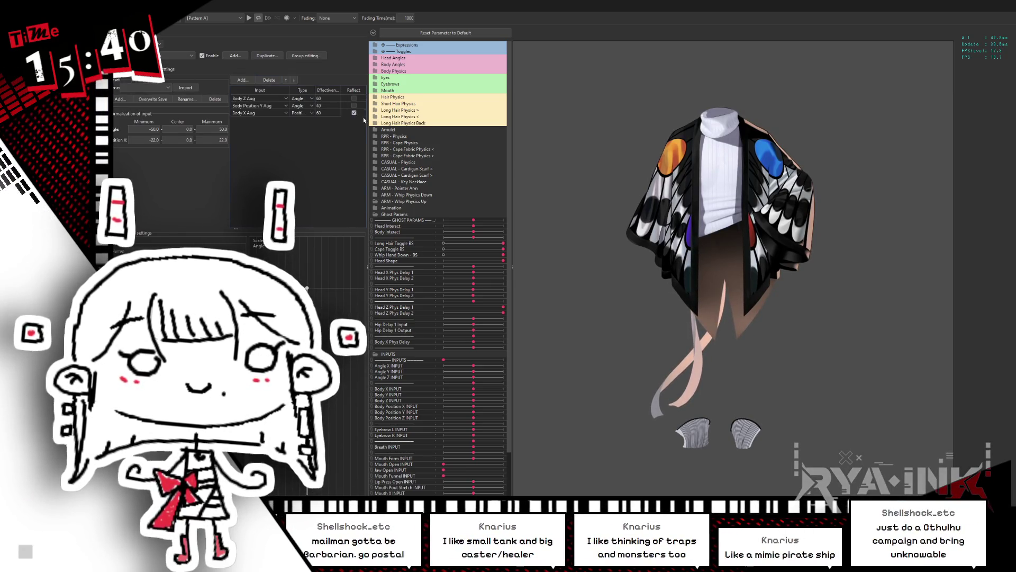
pyautogui.click(353, 112)
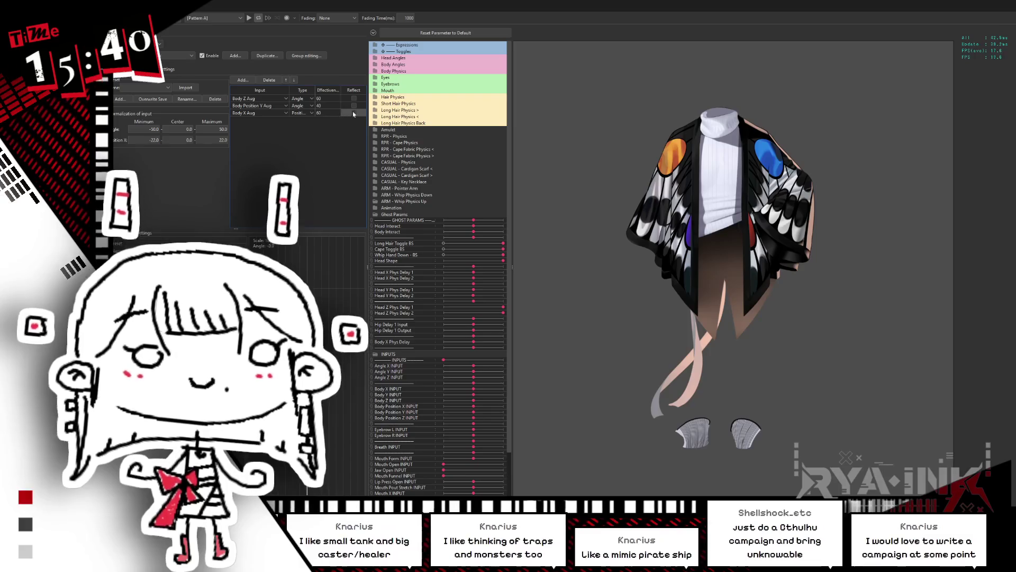
pyautogui.click(354, 98)
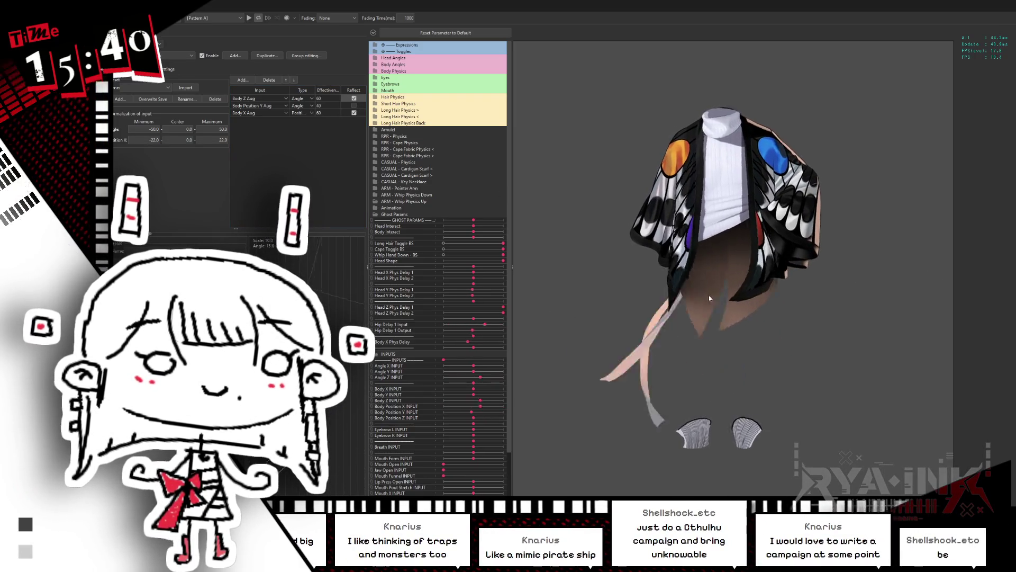
pyautogui.click(353, 99)
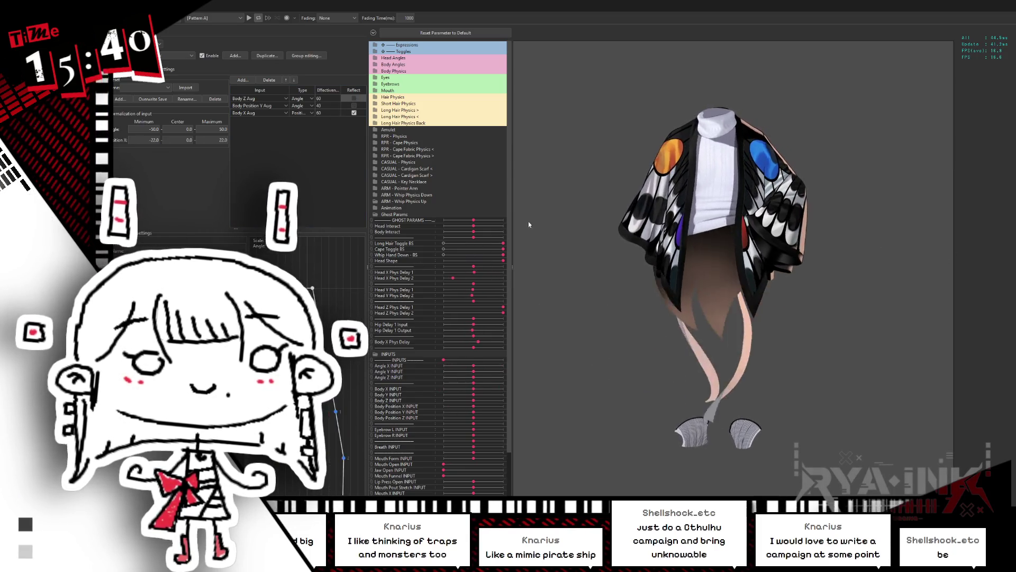
pyautogui.click(354, 113)
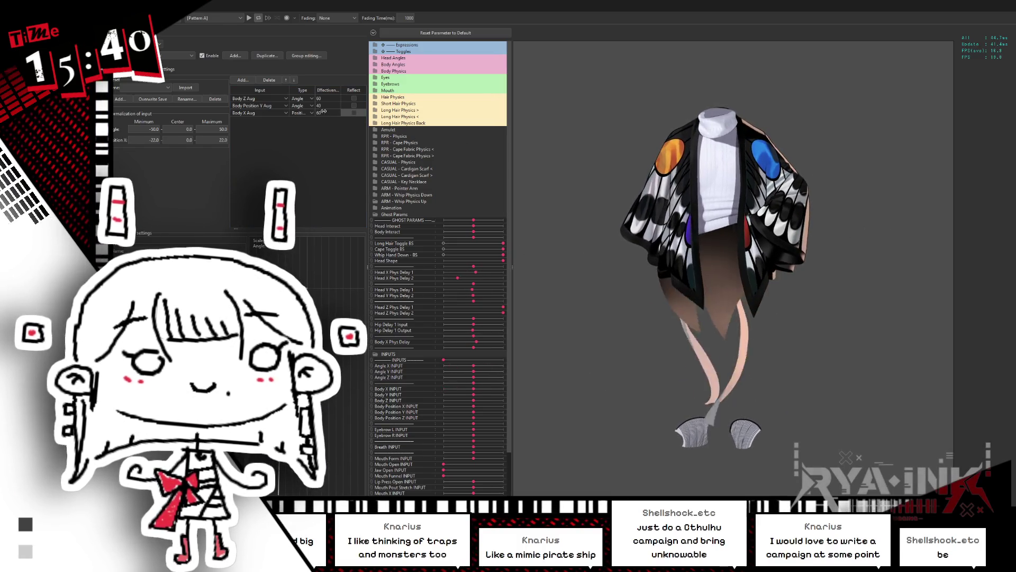
pyautogui.click(354, 113)
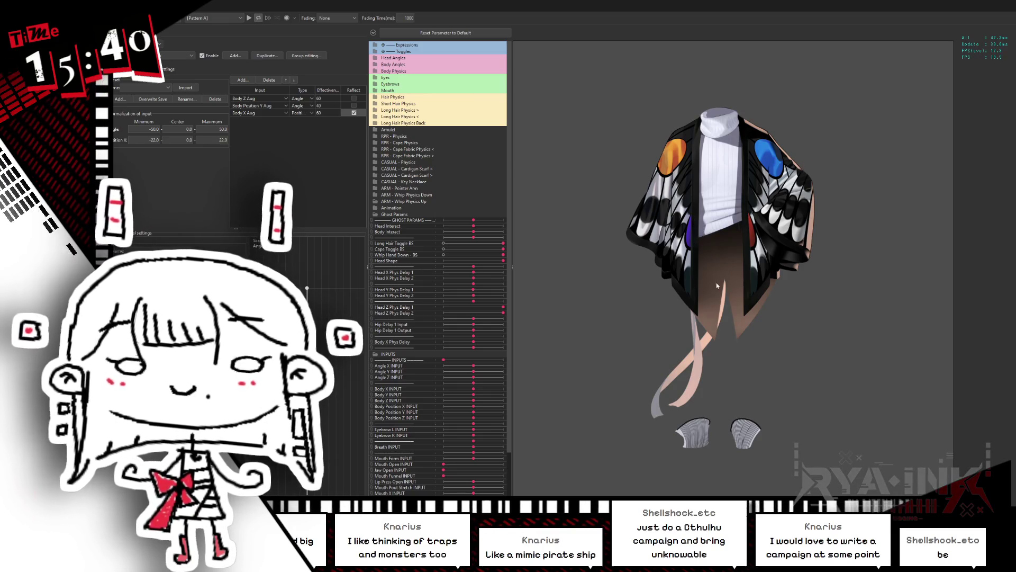
pyautogui.moveTo(776, 274)
pyautogui.mouseDown()
pyautogui.moveTo(898, 233)
pyautogui.moveTo(592, 289)
pyautogui.moveTo(599, 297)
pyautogui.moveTo(767, 229)
pyautogui.moveTo(728, 187)
pyautogui.mouseUp()
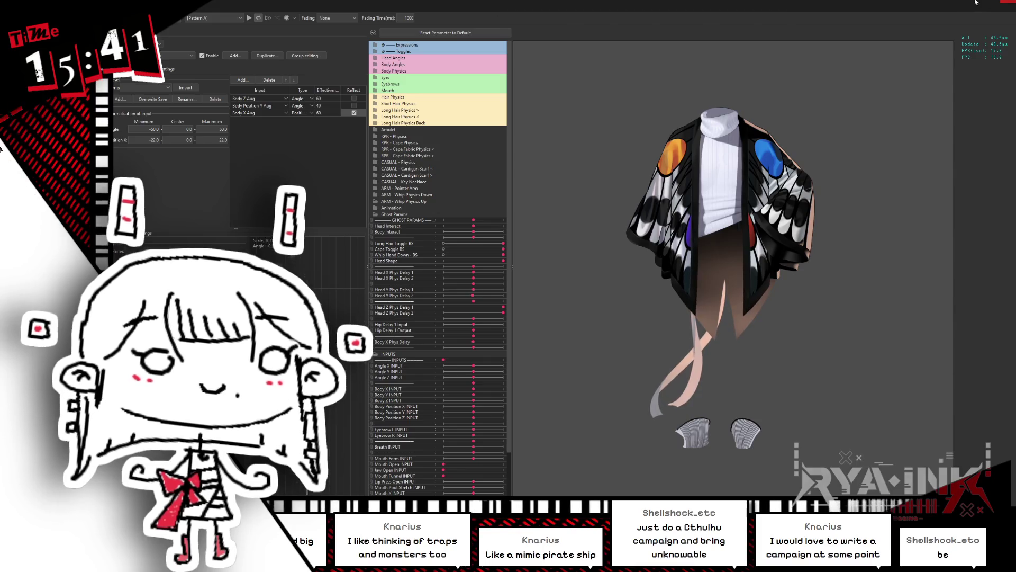
# Step: Close Physics Settings to return to the Modeling view
pyautogui.press('Escape')
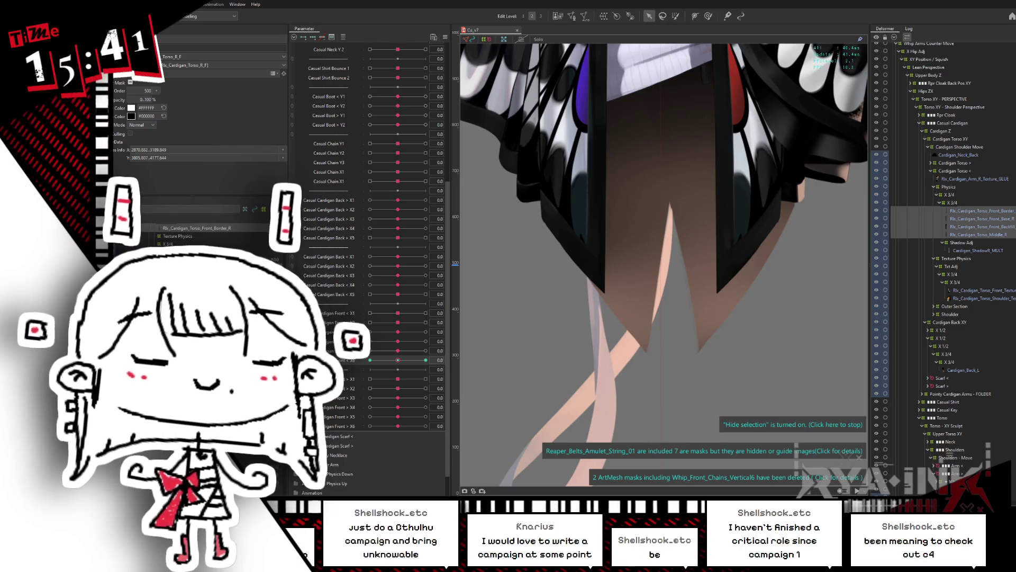
# Step: Save the model, select the Deform Brush, frame the whole cardigan, and save again
pyautogui.hotkey('ctrl', 's')
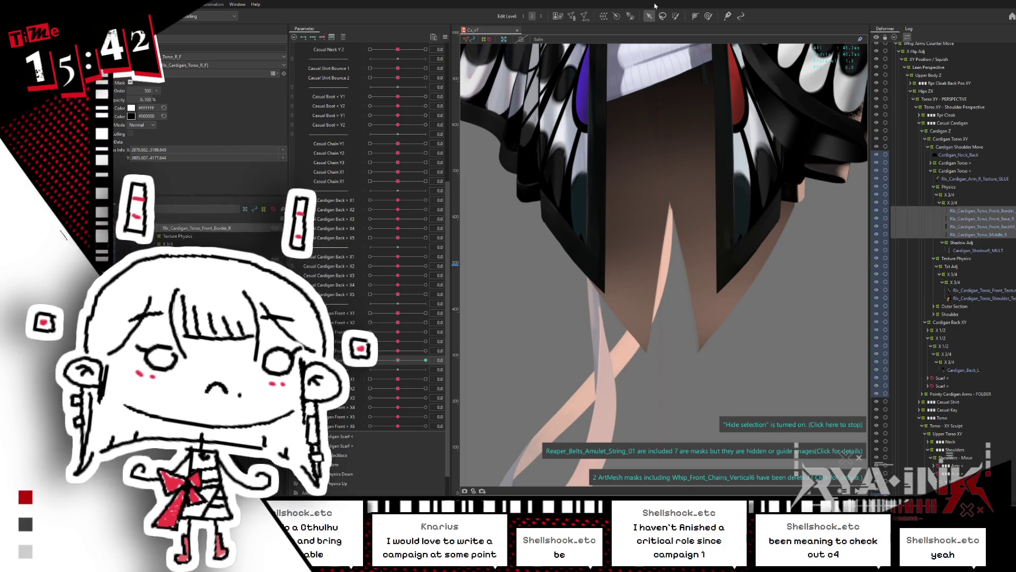
pyautogui.click(708, 16)
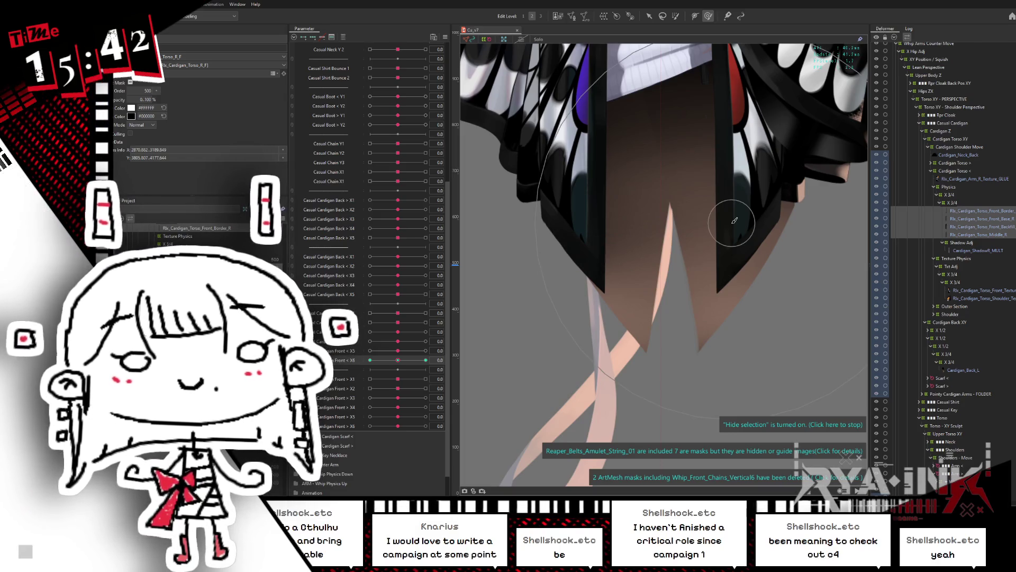
pyautogui.scroll(-10, 703, 199)
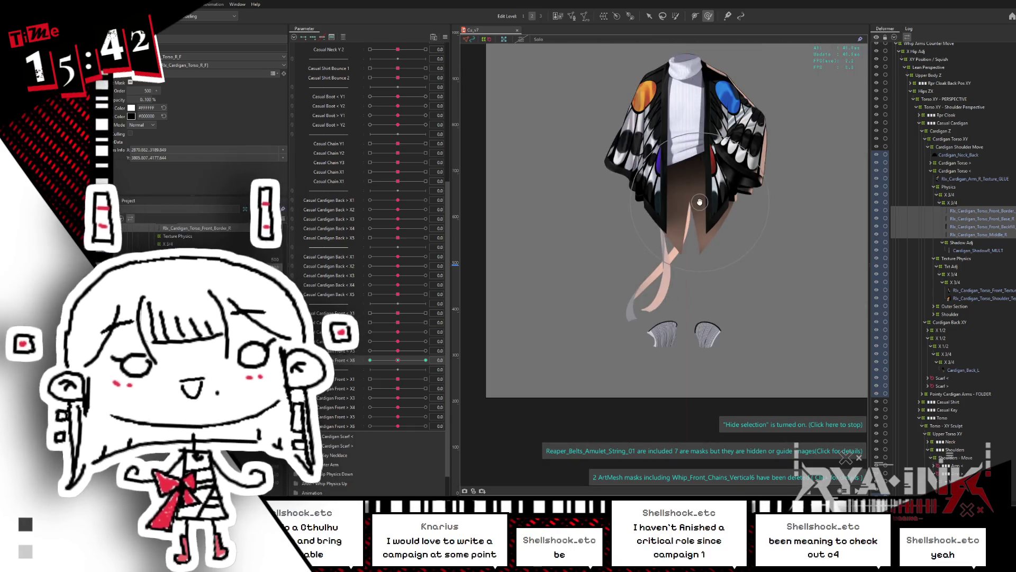
pyautogui.scroll(3, 678, 273)
pyautogui.scroll(2, 679, 274)
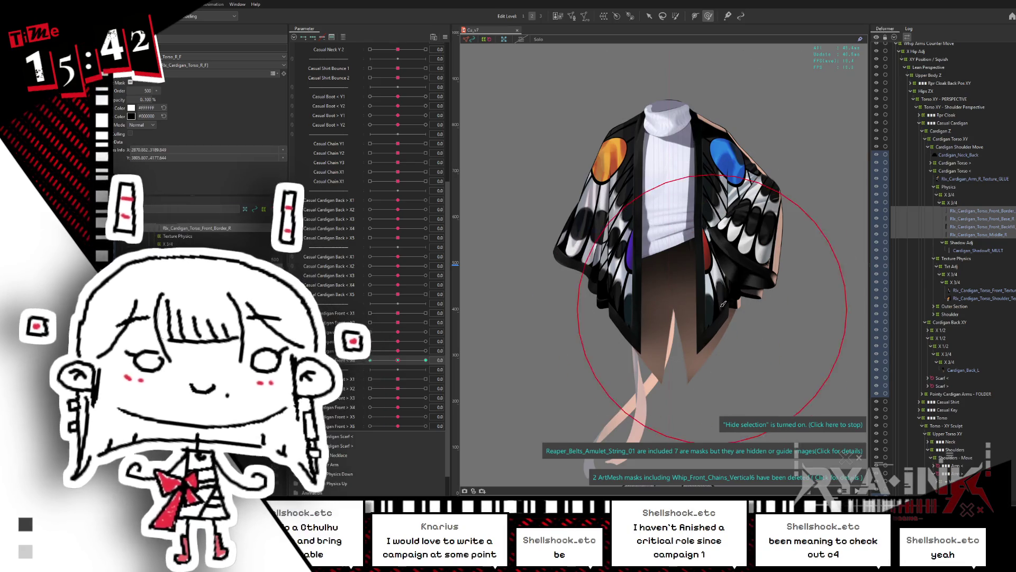
pyautogui.moveTo(724, 304); pyautogui.dragTo(675, 295)
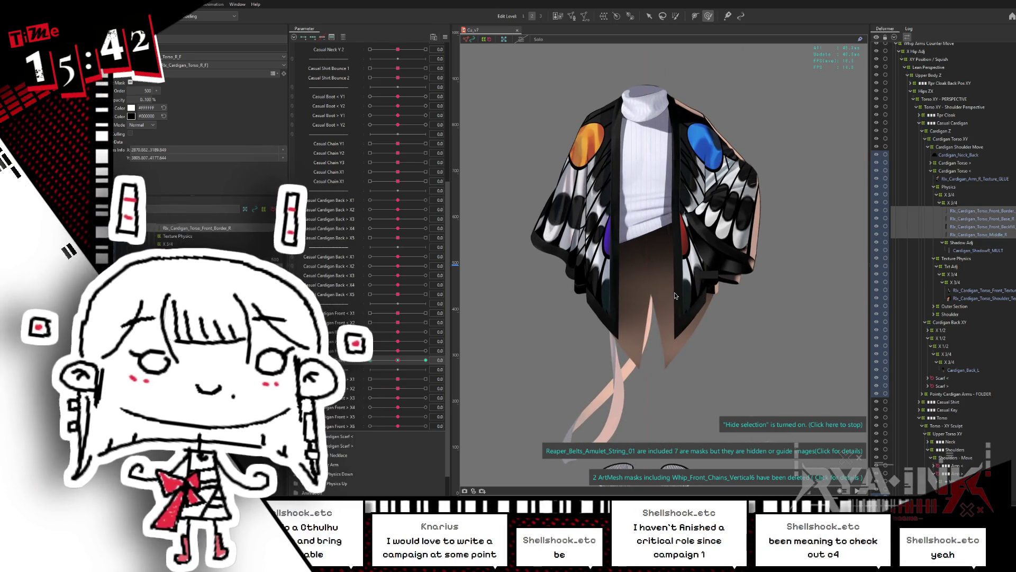
pyautogui.hotkey('ctrl', 's')
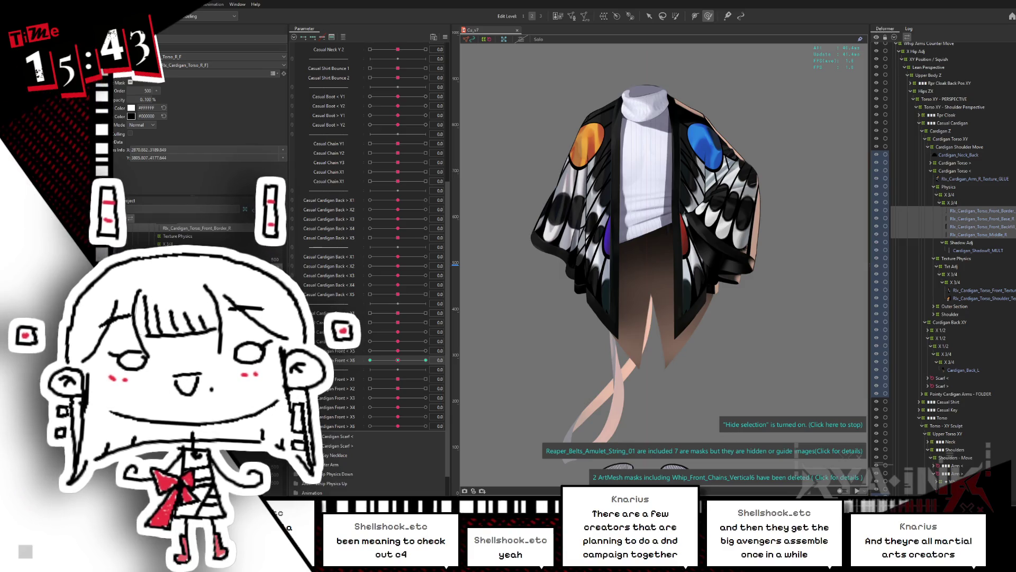
# Step: Widen the canvas and multi-select the three X 3/4, Texture Physics and Physics deformers
pyautogui.moveTo(450, 347); pyautogui.dragTo(419, 347)
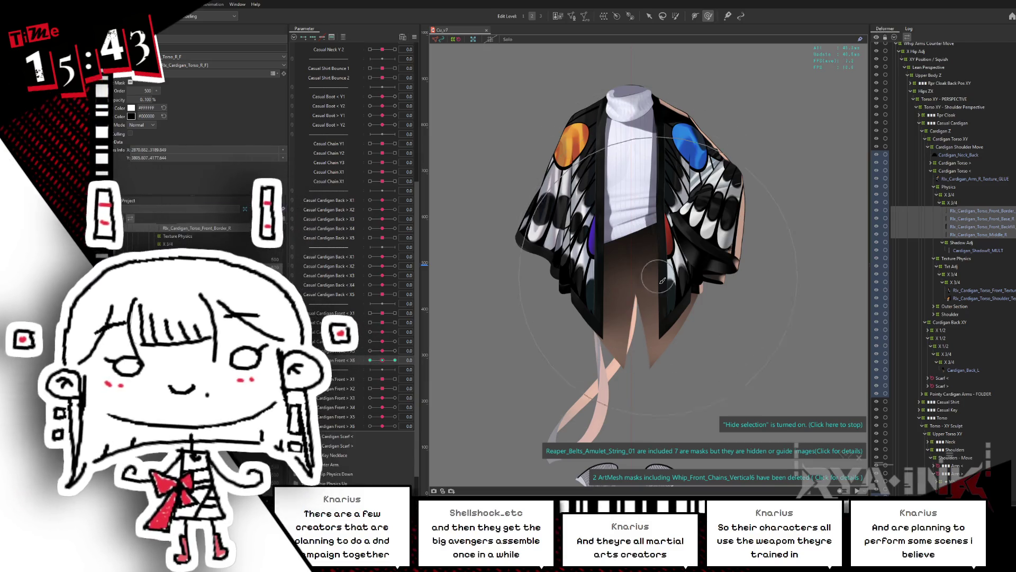
pyautogui.scroll(2, 648, 255)
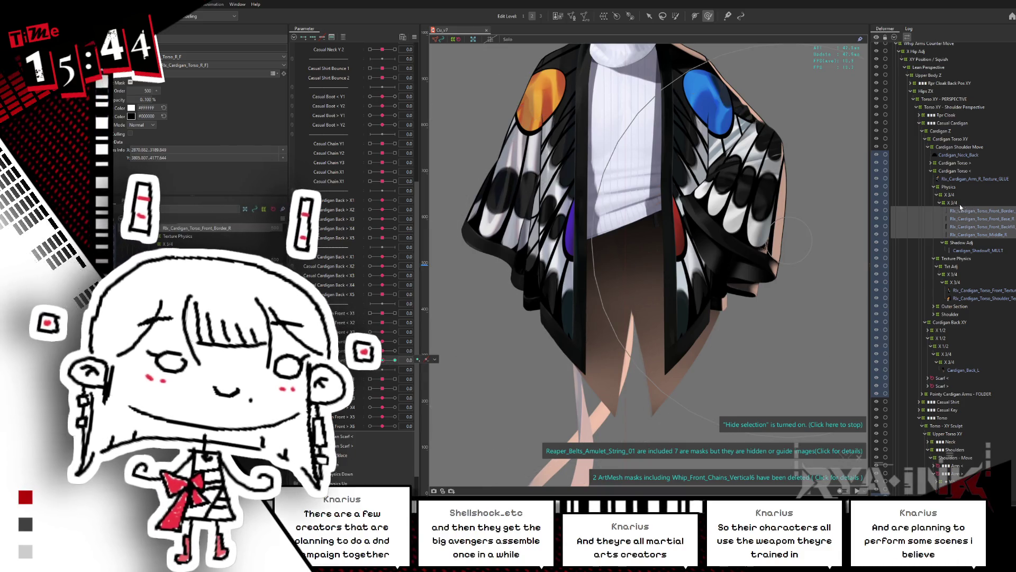
pyautogui.click(958, 195)
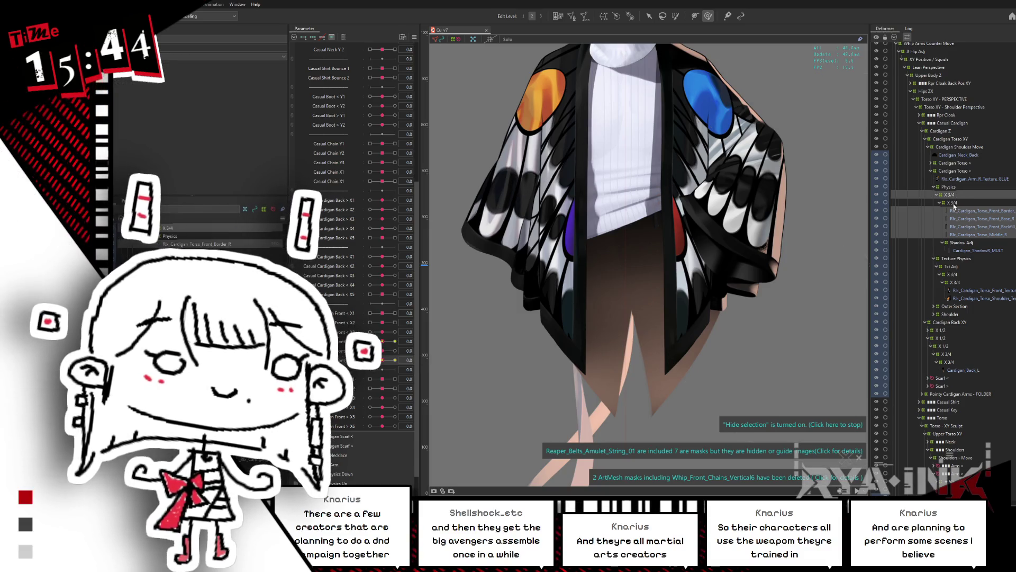
pyautogui.keyDown('ctrl'); pyautogui.click(952, 202); pyautogui.keyUp('ctrl')
pyautogui.keyDown('ctrl'); pyautogui.click(953, 282); pyautogui.keyUp('ctrl')
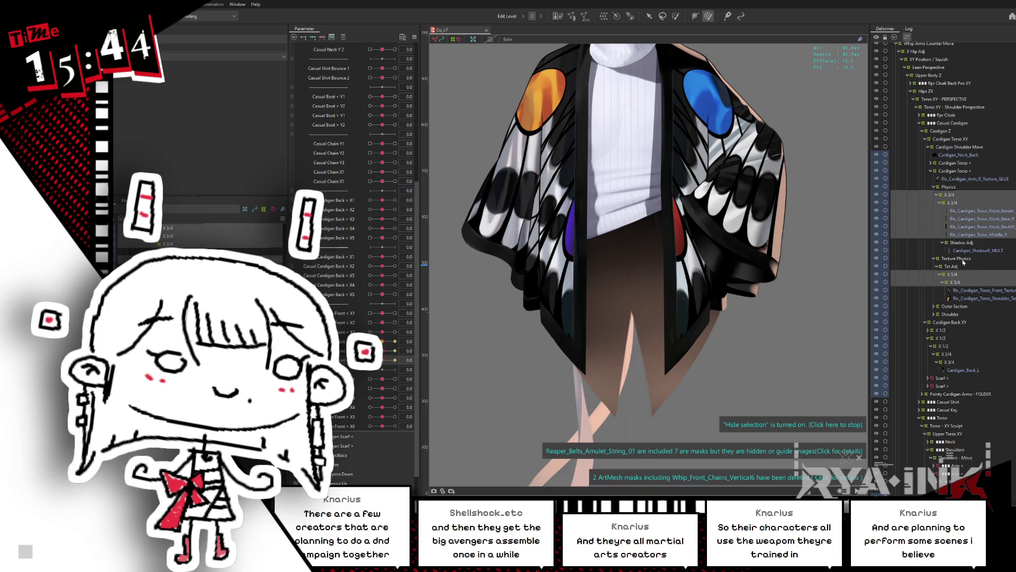
pyautogui.keyDown('ctrl'); pyautogui.click(963, 258); pyautogui.keyUp('ctrl')
pyautogui.keyDown('ctrl'); pyautogui.click(948, 186); pyautogui.keyUp('ctrl')
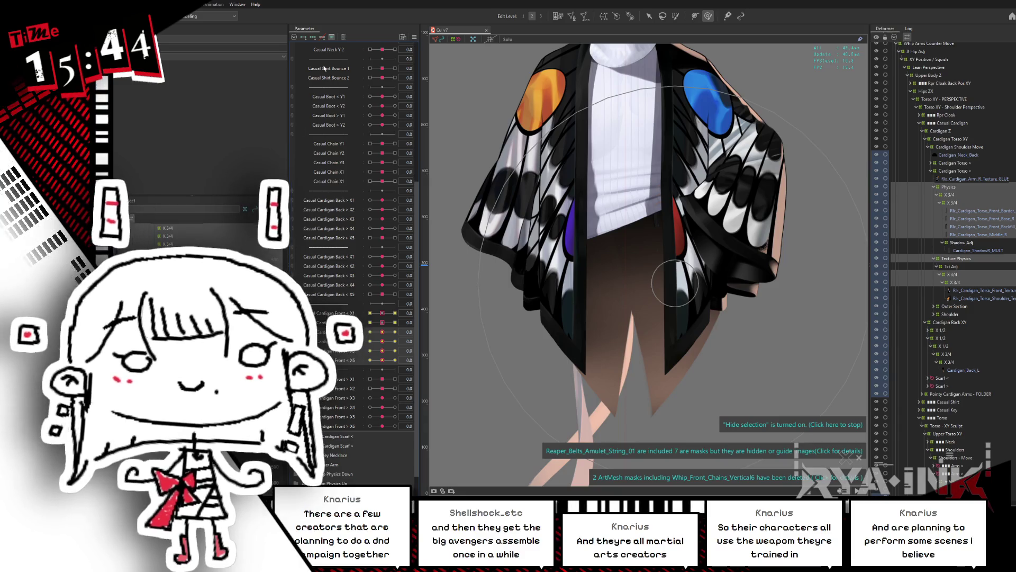
# Step: Choose Casual Cardigan Front < X2 as the parameter to edit and save the model
pyautogui.click(415, 37)
pyautogui.click(447, 169)
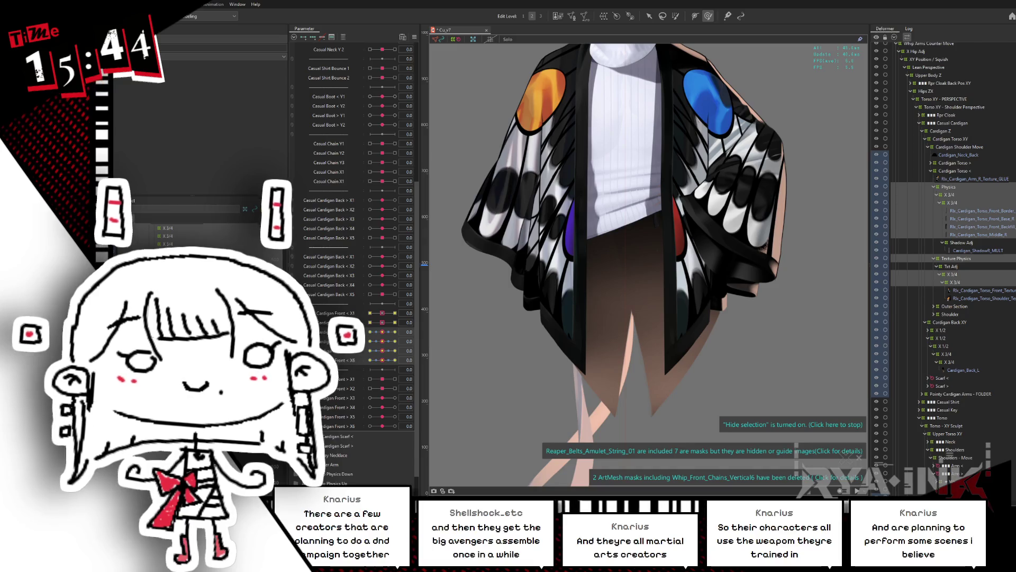
pyautogui.click(406, 321)
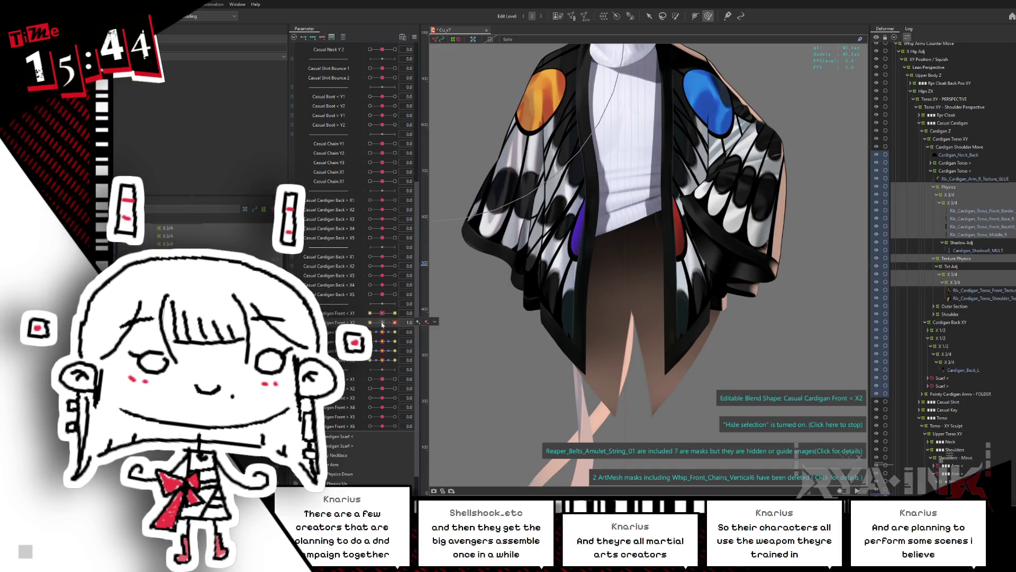
pyautogui.hotkey('ctrl', 's')
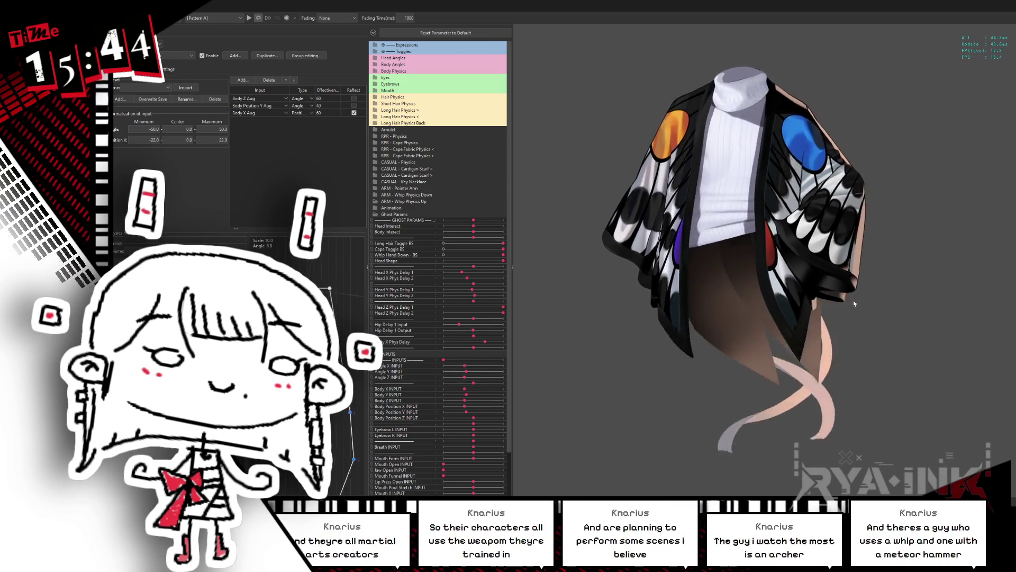
pyautogui.moveTo(784, 306)
pyautogui.mouseDown()
pyautogui.moveTo(779, 343)
pyautogui.moveTo(777, 315)
pyautogui.moveTo(895, 251)
pyautogui.moveTo(641, 305)
pyautogui.moveTo(757, 286)
pyautogui.moveTo(920, 215)
pyautogui.moveTo(623, 234)
pyautogui.moveTo(606, 270)
pyautogui.mouseUp()
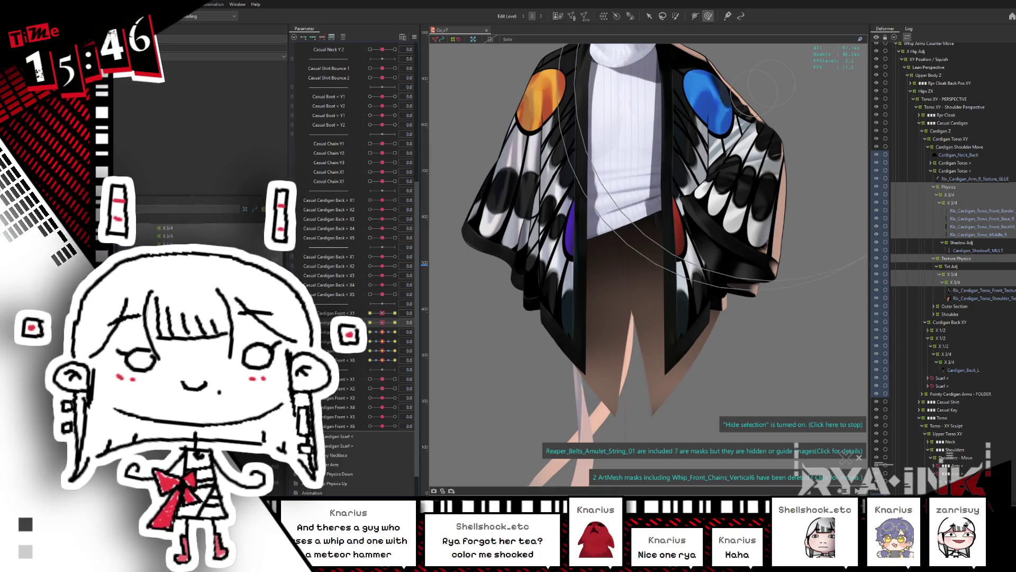
pyautogui.hotkey('ctrl', 's')
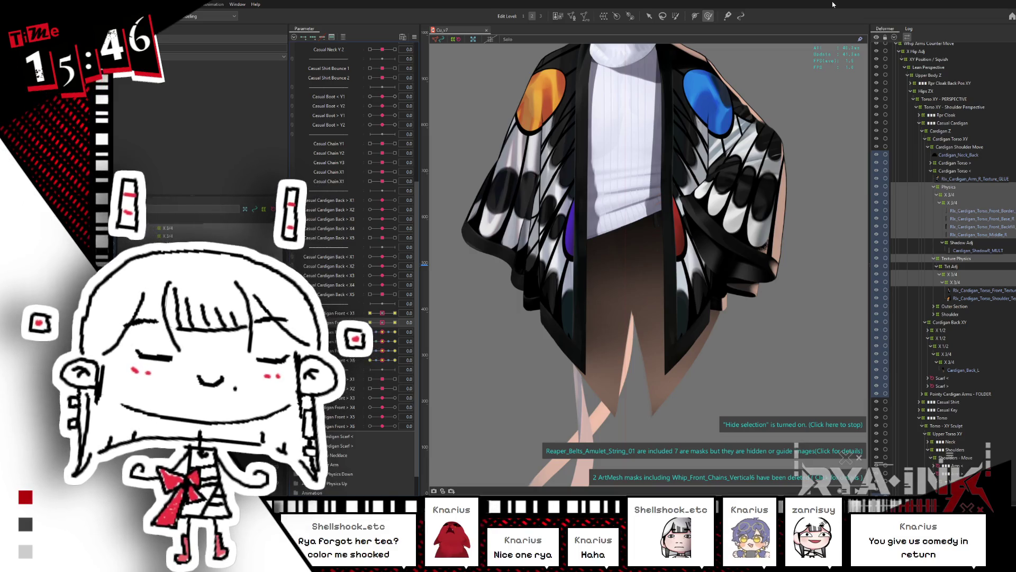
# Step: Set the cardigan front parameter to 1.0 and pick Pointy_Cardigan_Torso_Middle_Texture_R from the canvas
pyautogui.click(386, 331)
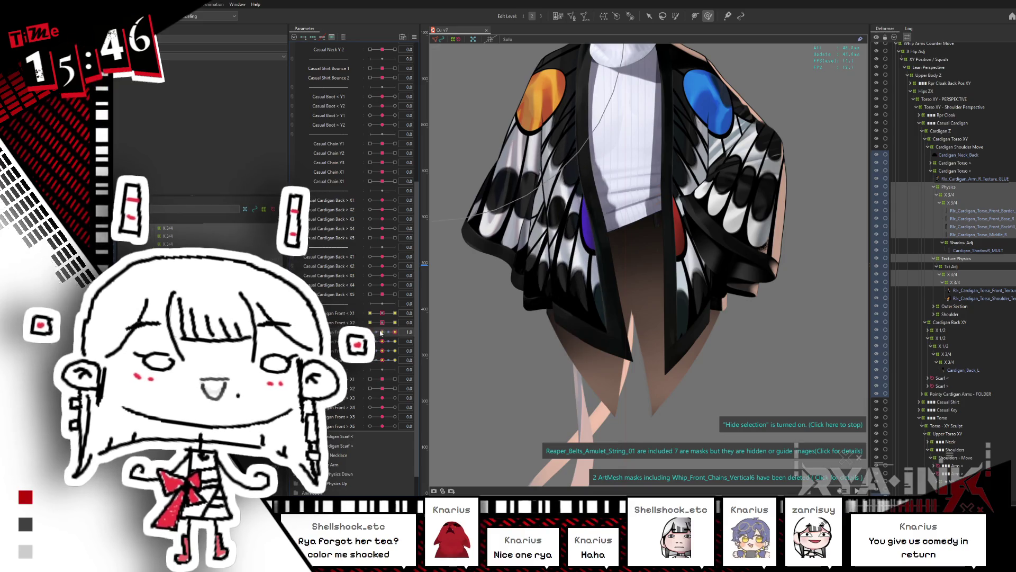
pyautogui.scroll(2, 612, 290)
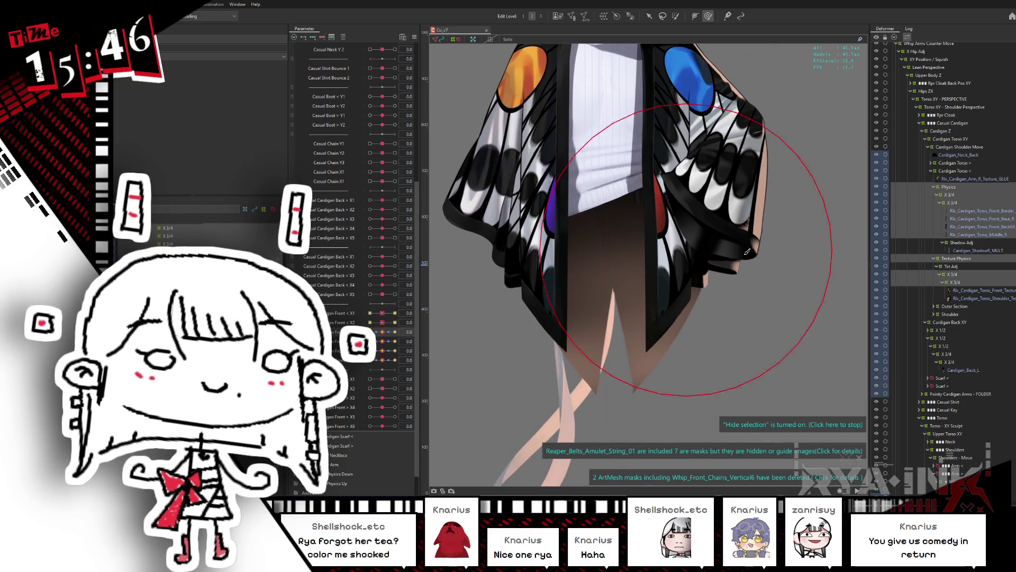
pyautogui.rightClick(545, 290)
pyautogui.moveTo(572, 286)
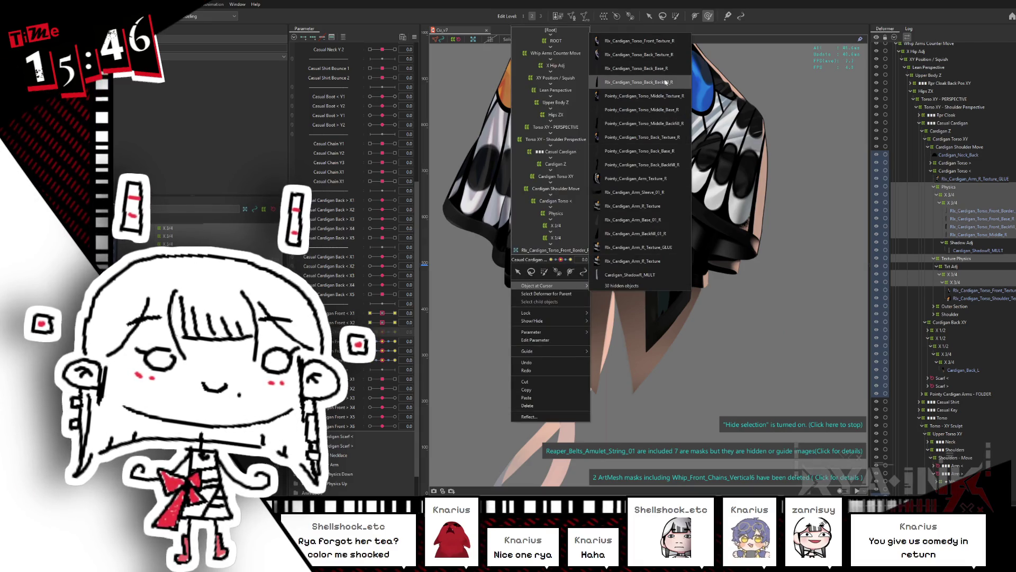
pyautogui.click(643, 96)
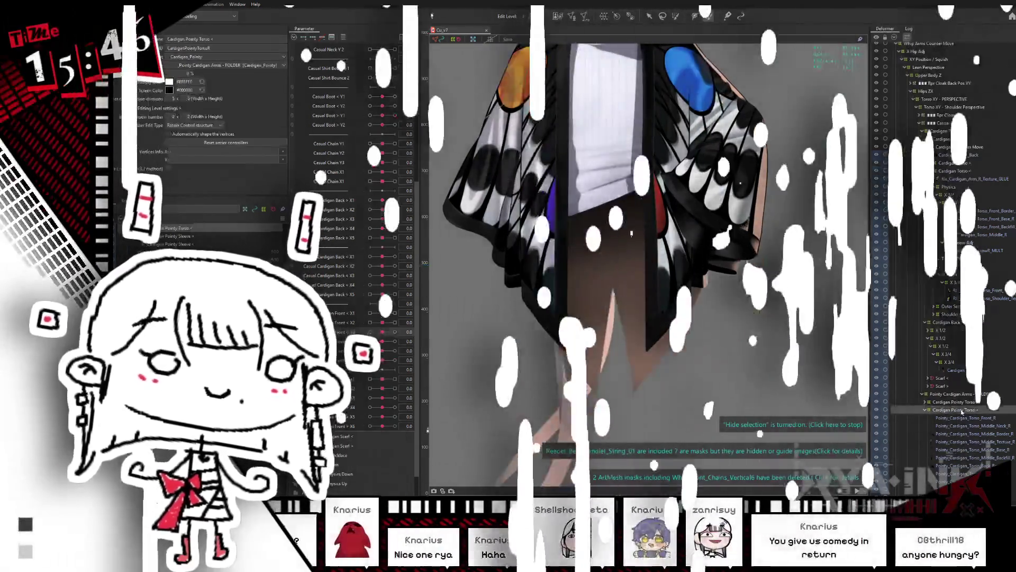
# Step: Collapse Cardigan Pointy Torso <, Pointy Cardigan Arms - FOLDER and the Torso group
pyautogui.click(935, 411)
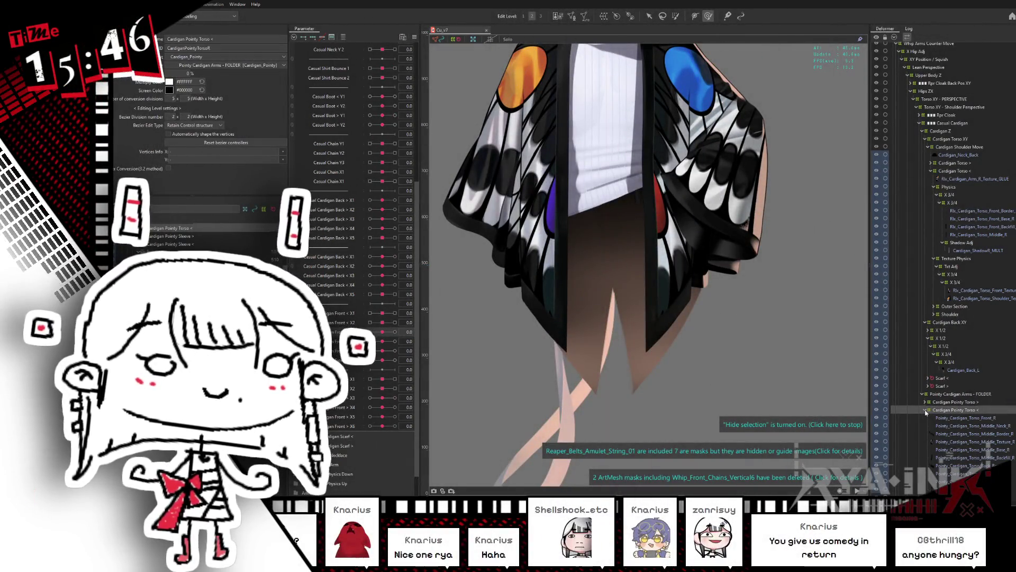
pyautogui.doubleClick(940, 412)
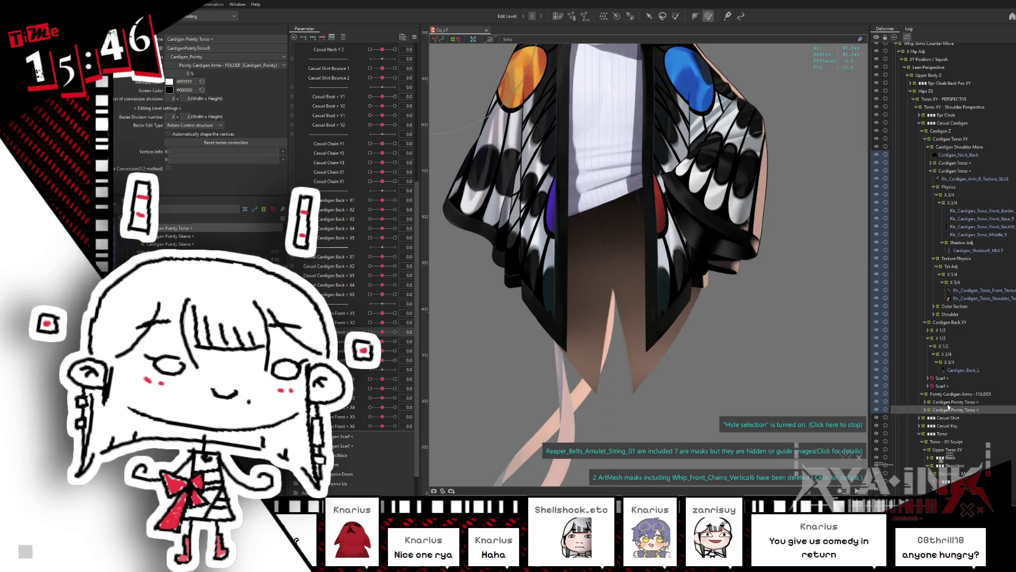
pyautogui.click(922, 395)
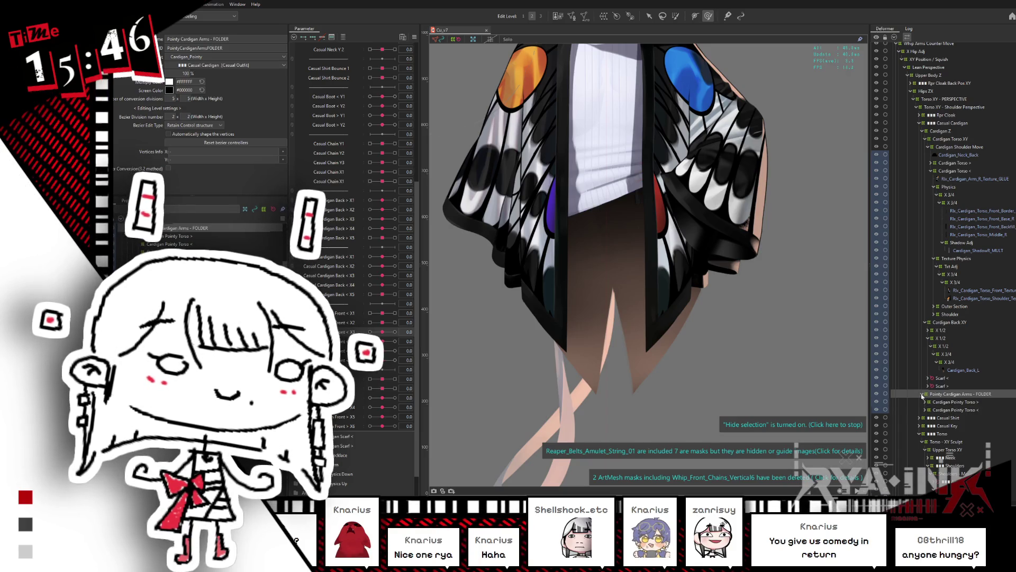
pyautogui.click(923, 394)
pyautogui.click(920, 419)
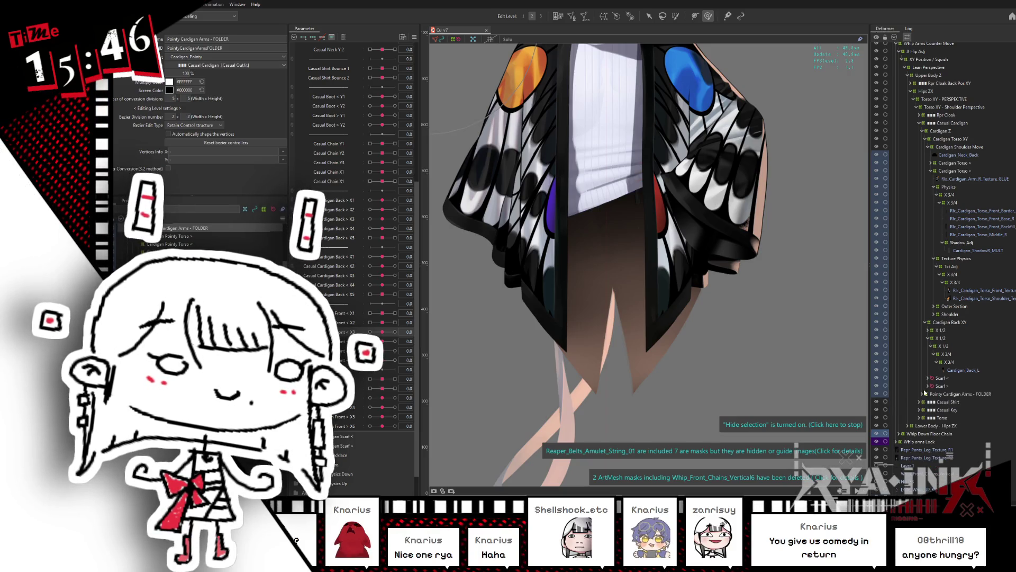
# Step: Collapse Cardigan Back XY, re-expand Cardigan Torso <, and select Physics and Rlx_Cardigan_Torso_Middle_R
pyautogui.click(964, 259)
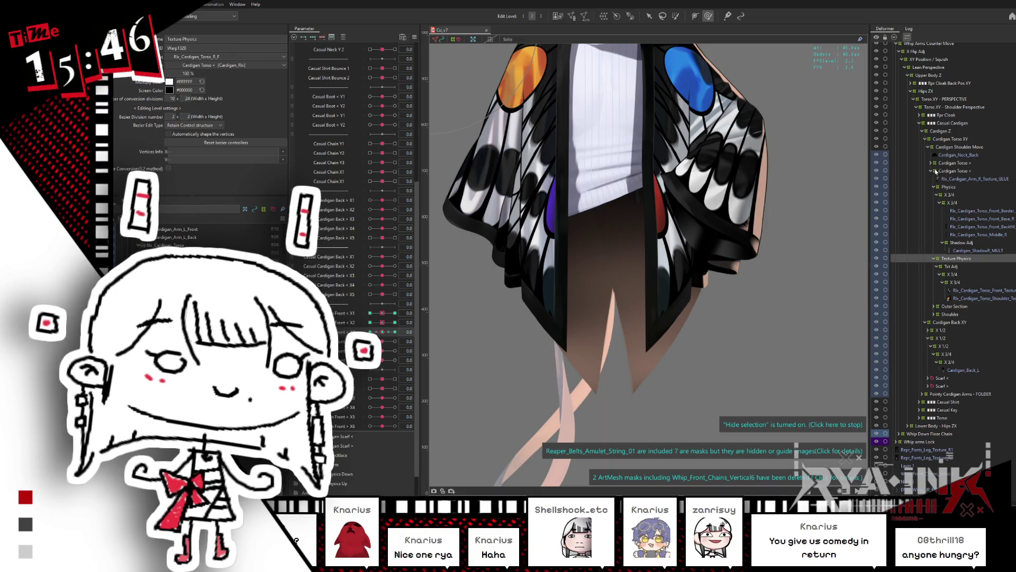
pyautogui.click(931, 171)
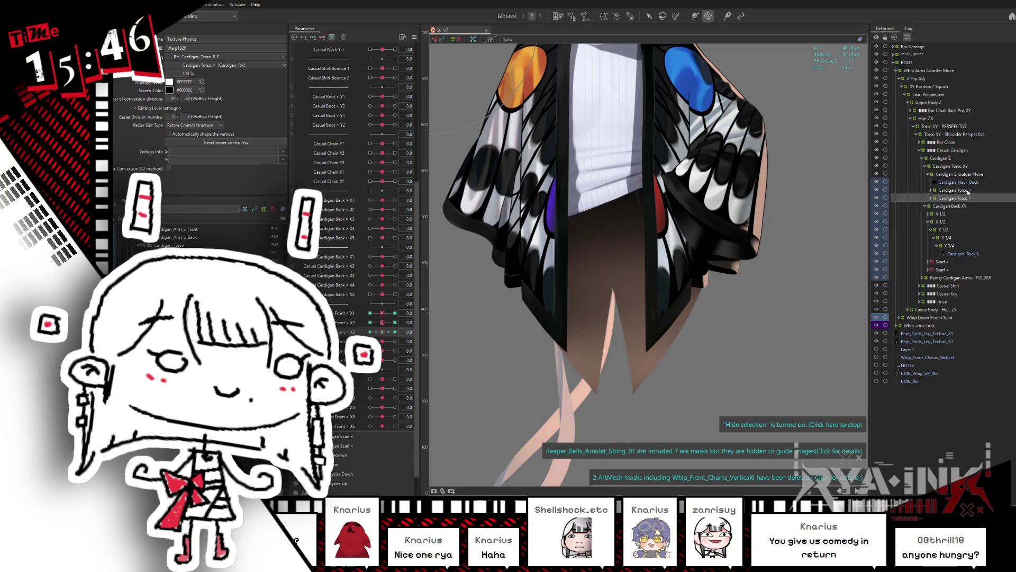
pyautogui.click(967, 190)
pyautogui.click(925, 207)
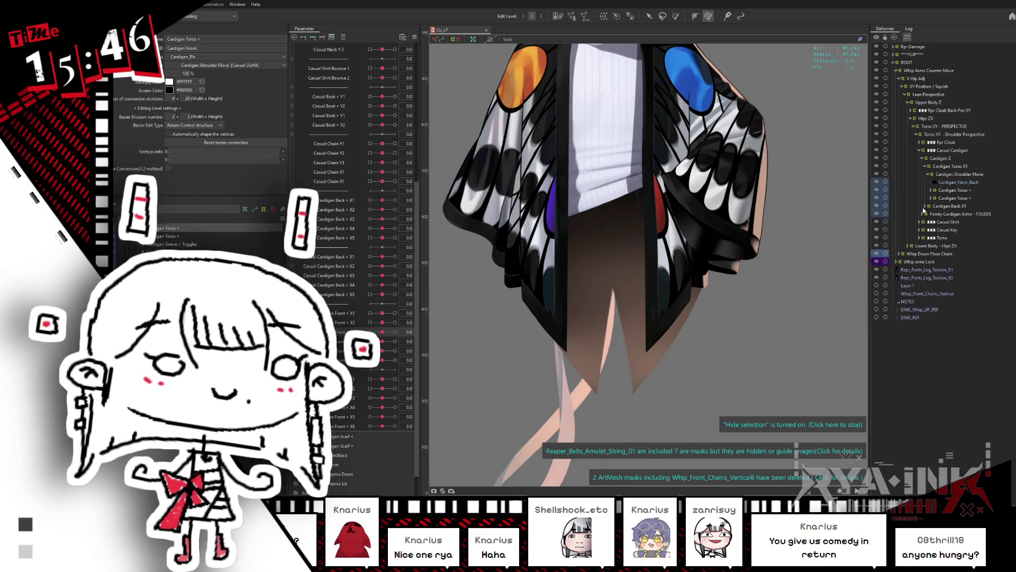
pyautogui.click(953, 198)
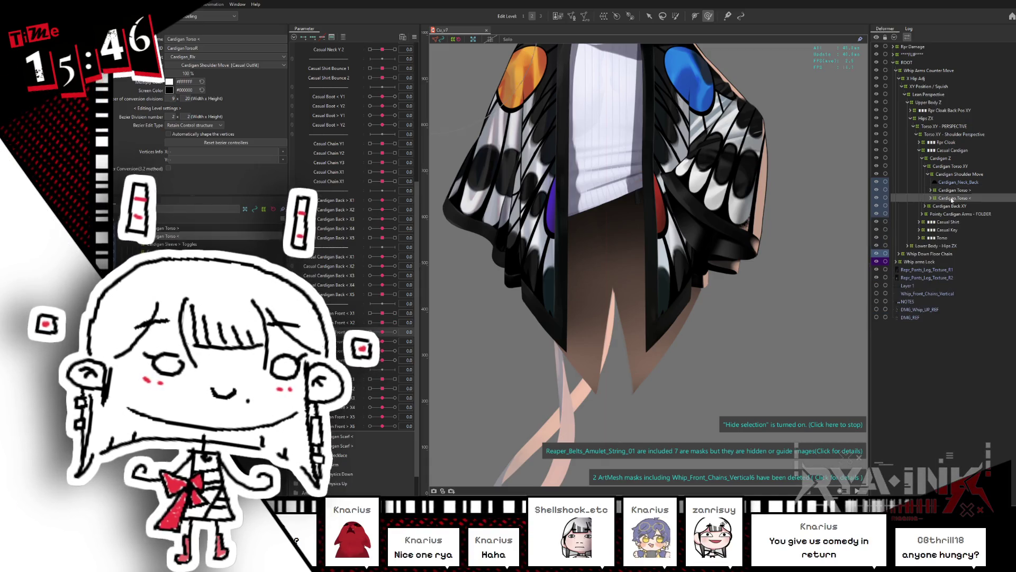
pyautogui.click(932, 199)
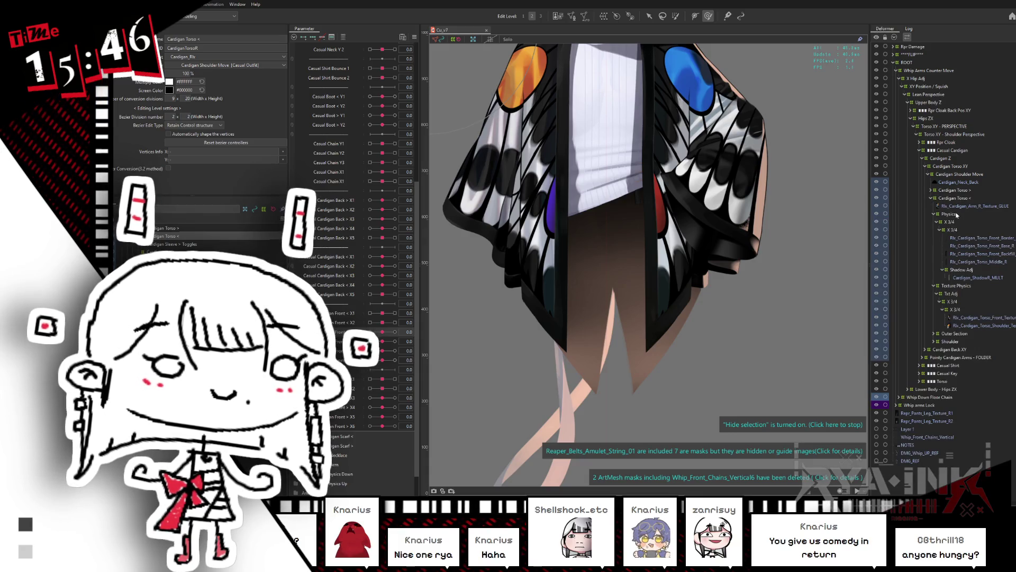
pyautogui.click(948, 214)
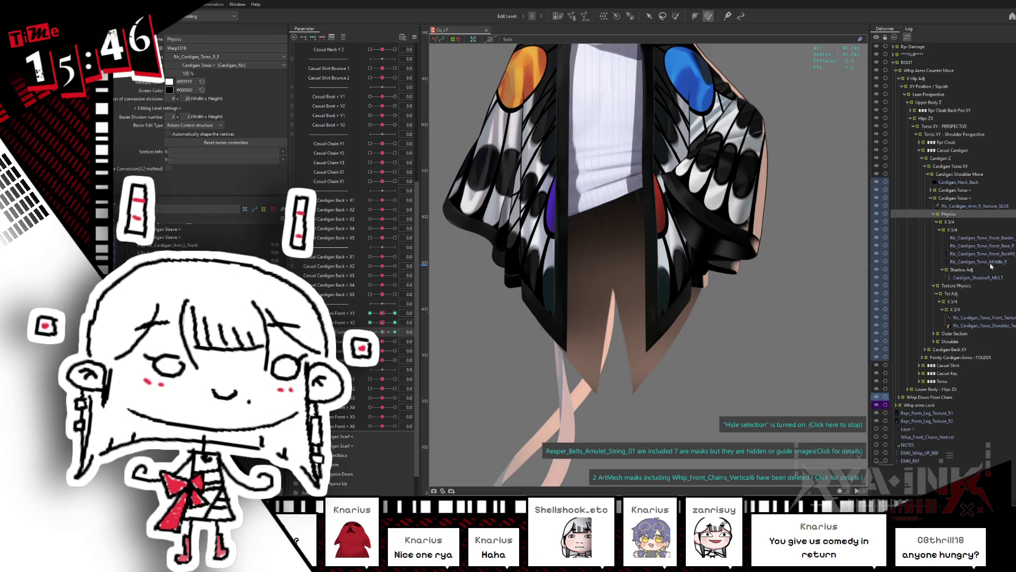
pyautogui.click(978, 261)
pyautogui.moveTo(798, 270); pyautogui.dragTo(830, 272)
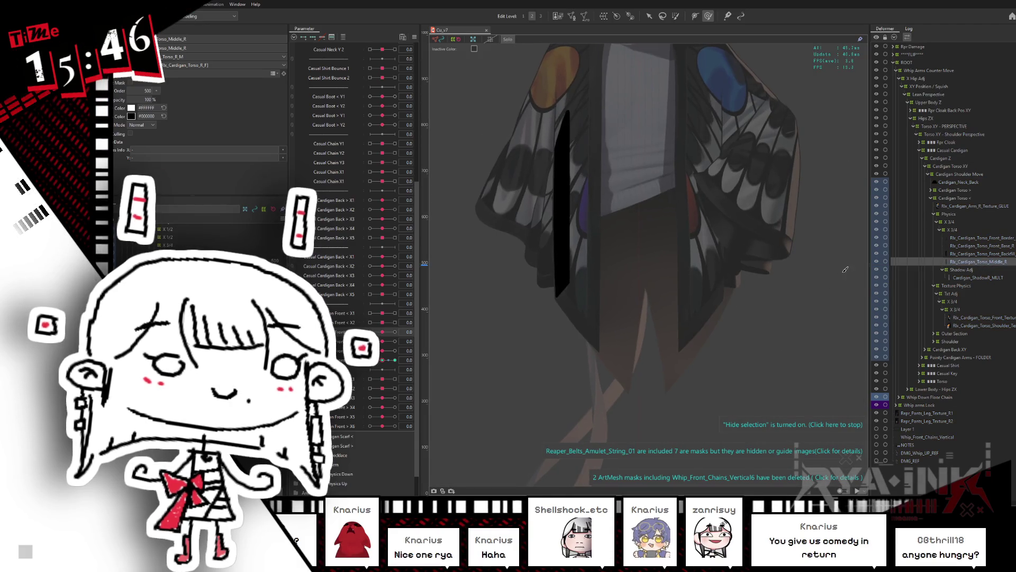
# Step: Collapse the X 3/4, Physics and Texture Physics groups and expand Outer Section's back layers
pyautogui.press('Escape')
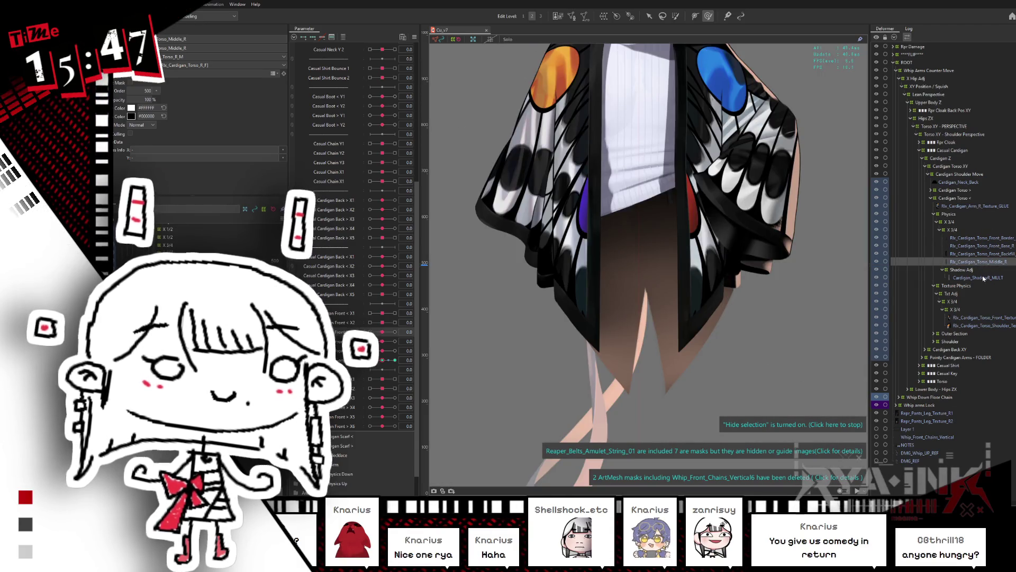
pyautogui.click(957, 334)
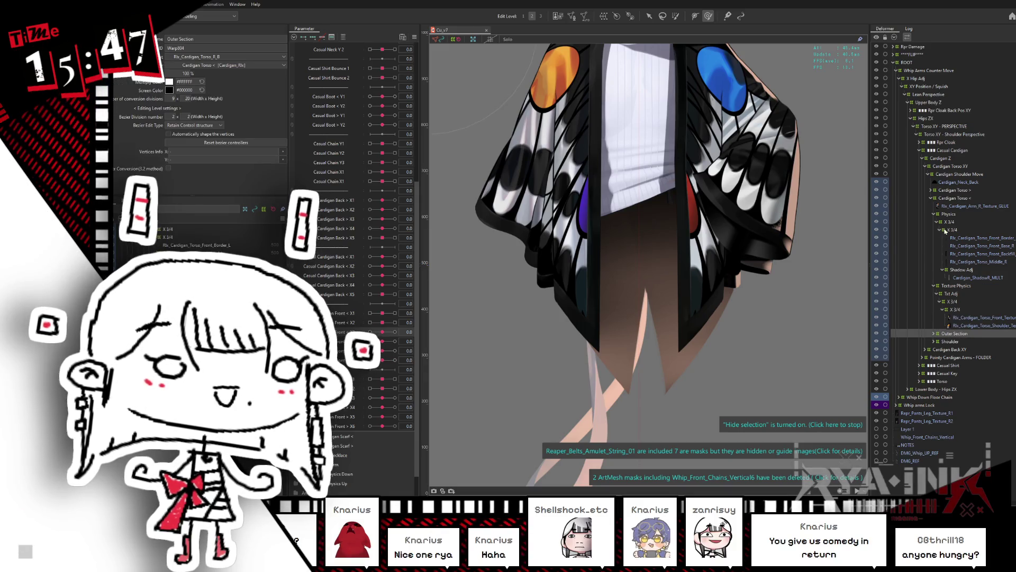
pyautogui.click(940, 230)
pyautogui.click(937, 222)
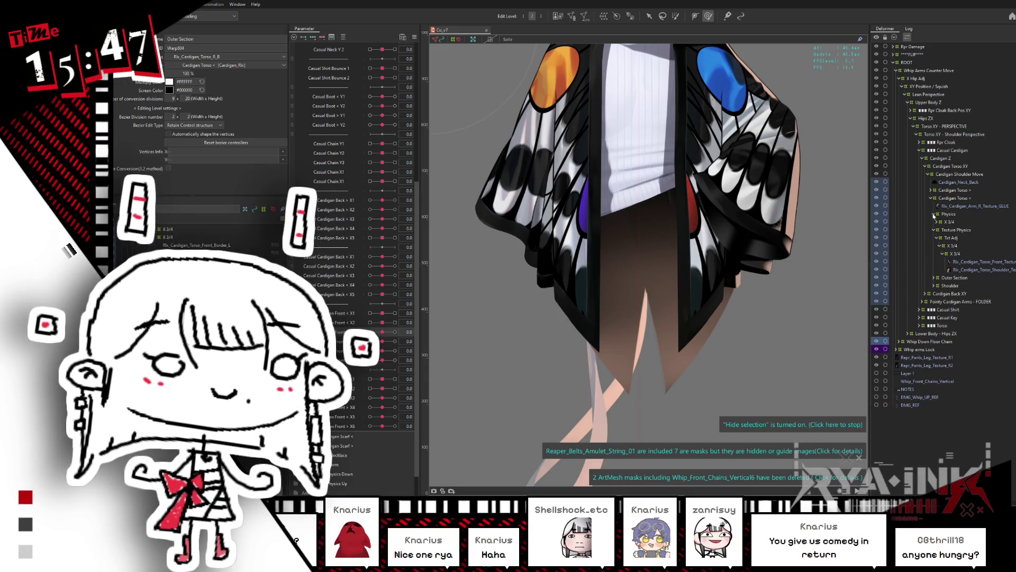
pyautogui.click(935, 214)
pyautogui.click(935, 221)
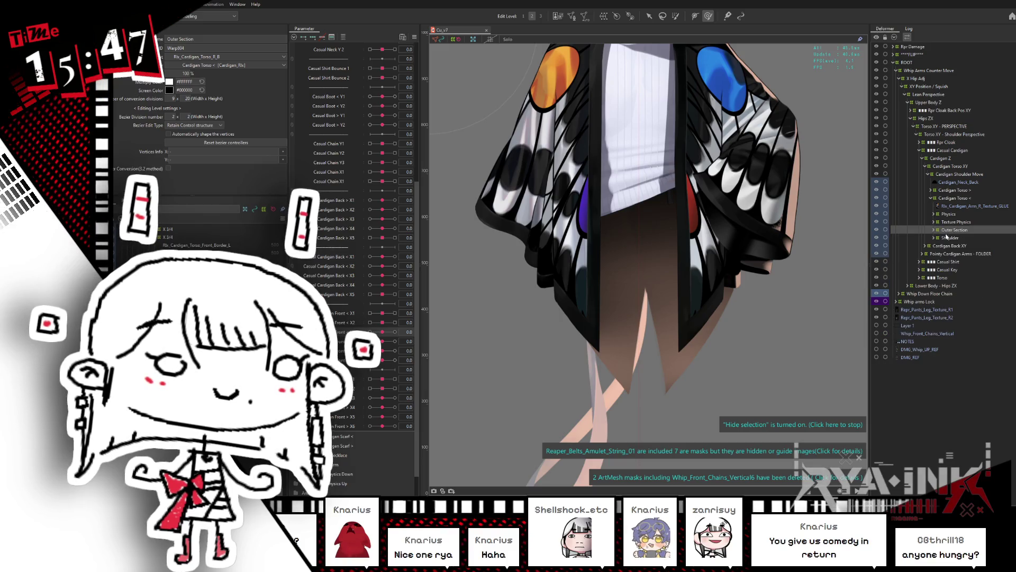
pyautogui.doubleClick(966, 233)
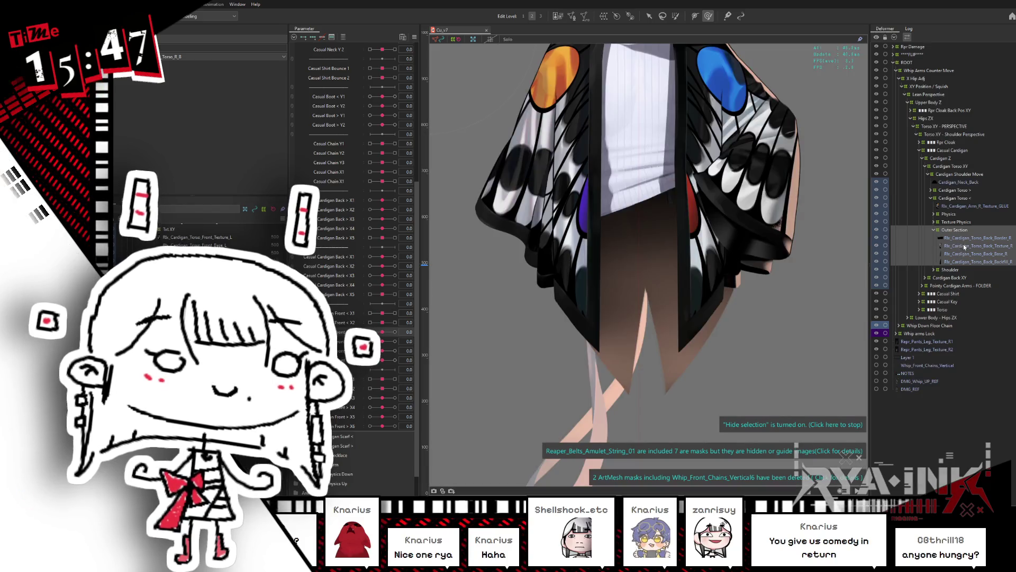
pyautogui.click(960, 254)
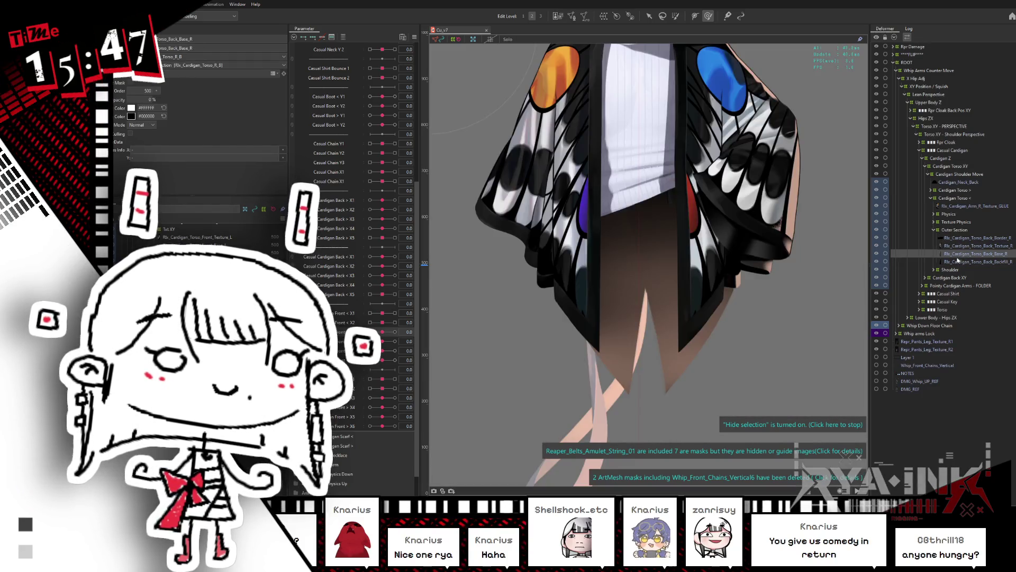
pyautogui.click(955, 261)
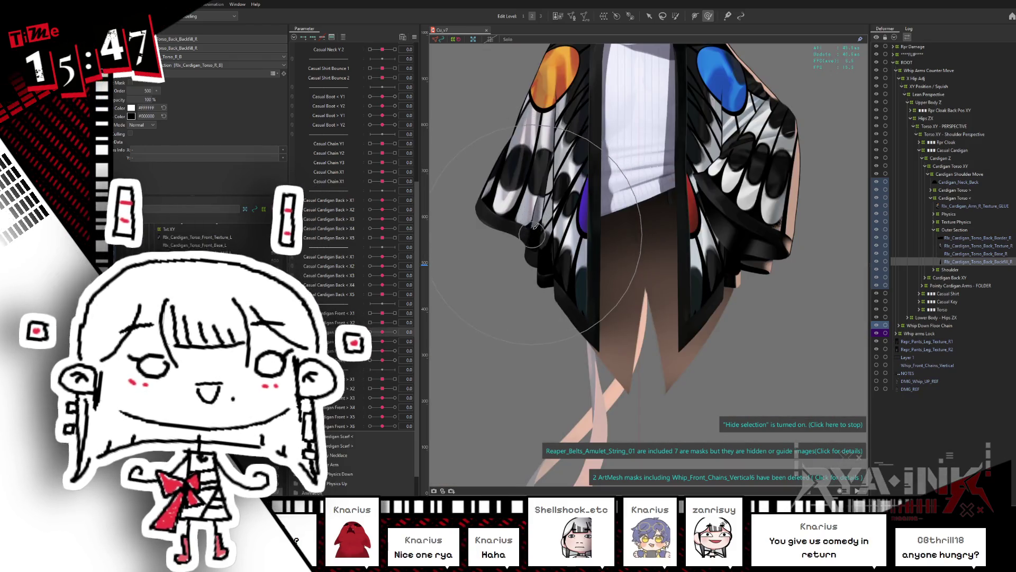
# Step: Locate Rlx_Cardigan_Arm_Backfill_02_R on the canvas, expand Sleeve Small and collapse Sleeve XY
pyautogui.rightClick(539, 213)
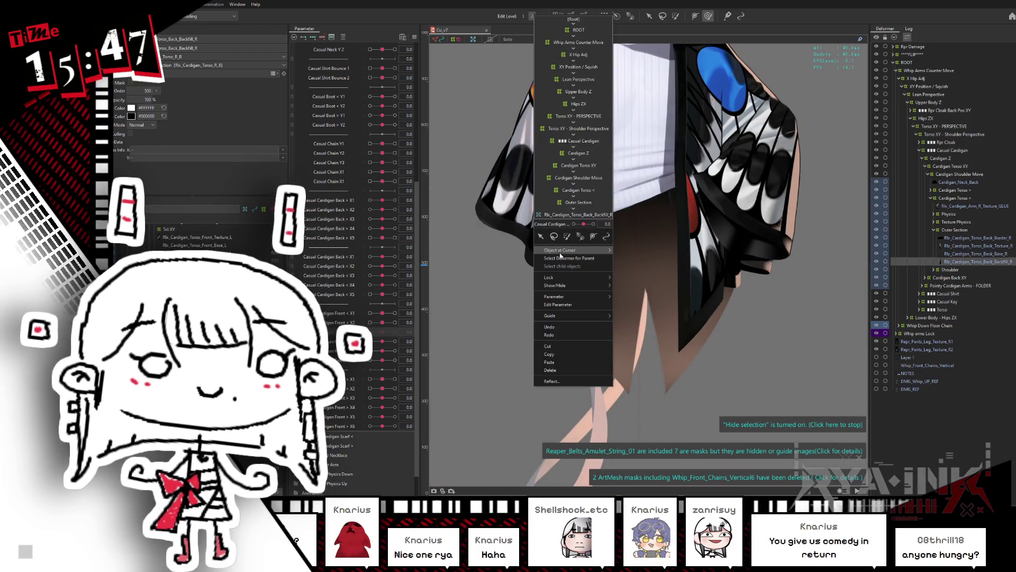
pyautogui.moveTo(605, 253)
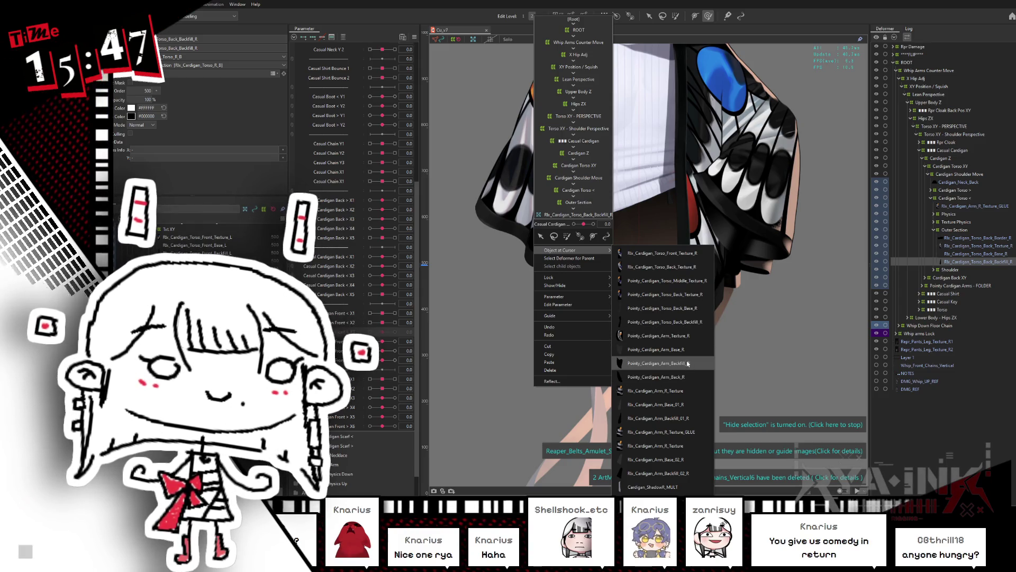
pyautogui.click(684, 471)
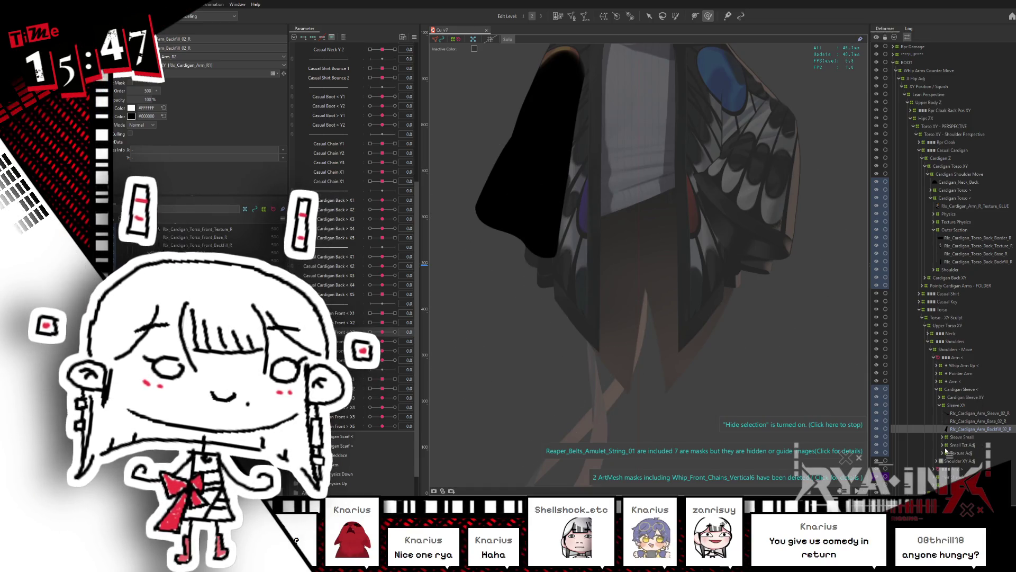
pyautogui.click(965, 438)
pyautogui.doubleClick(972, 438)
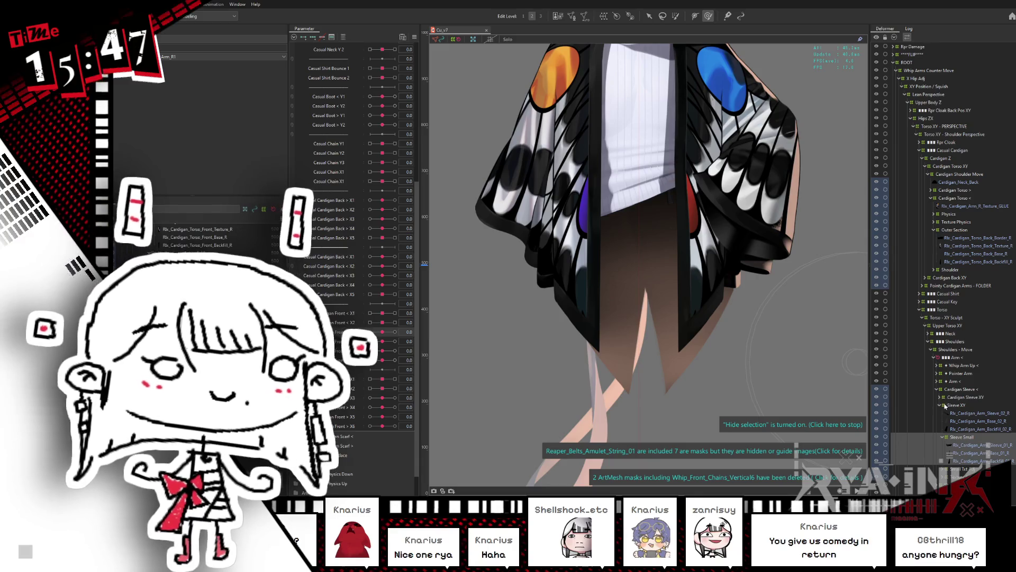
pyautogui.click(940, 405)
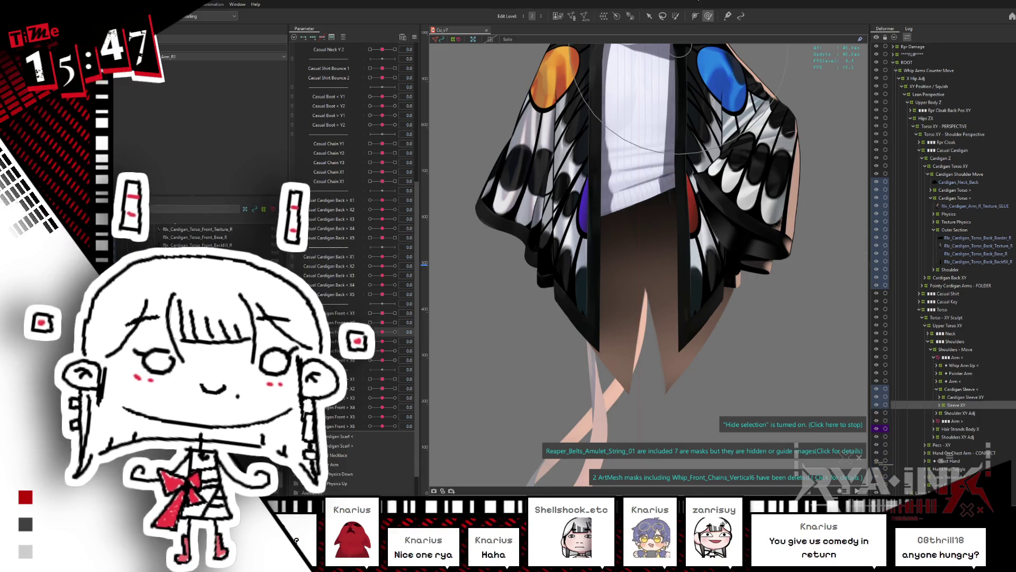
pyautogui.scroll(2, 736, 292)
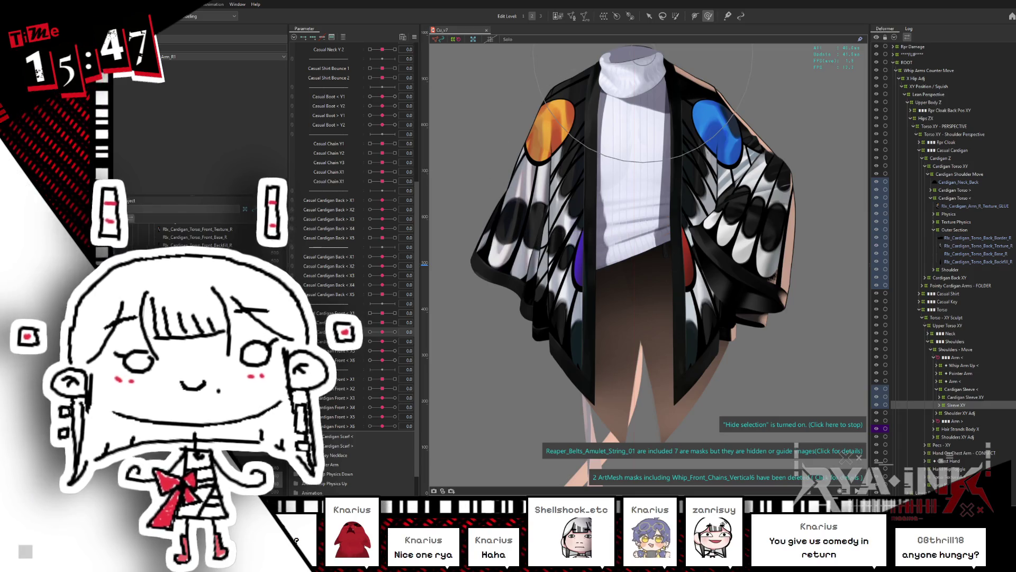
pyautogui.scroll(4, 647, 205)
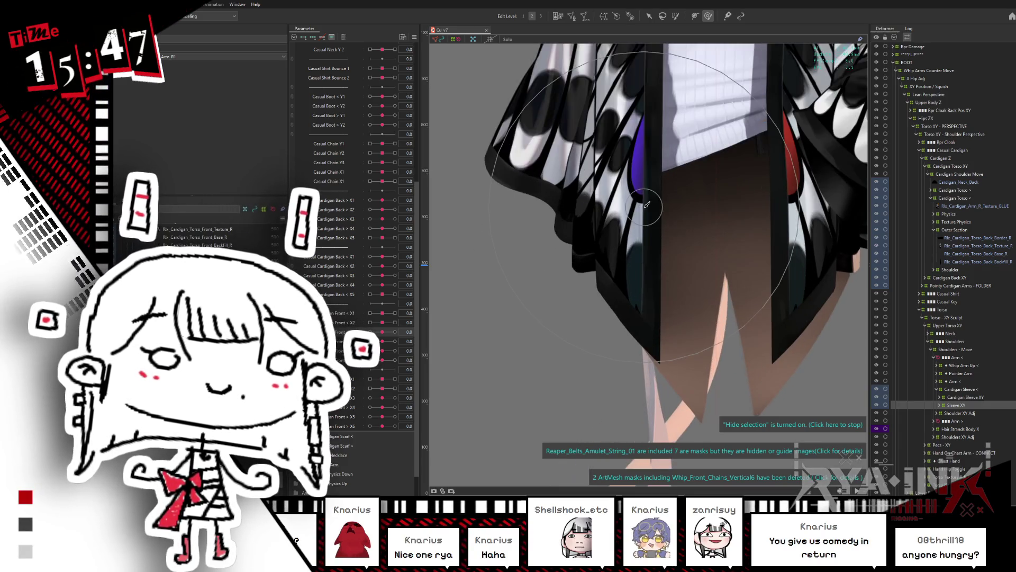
pyautogui.click(951, 390)
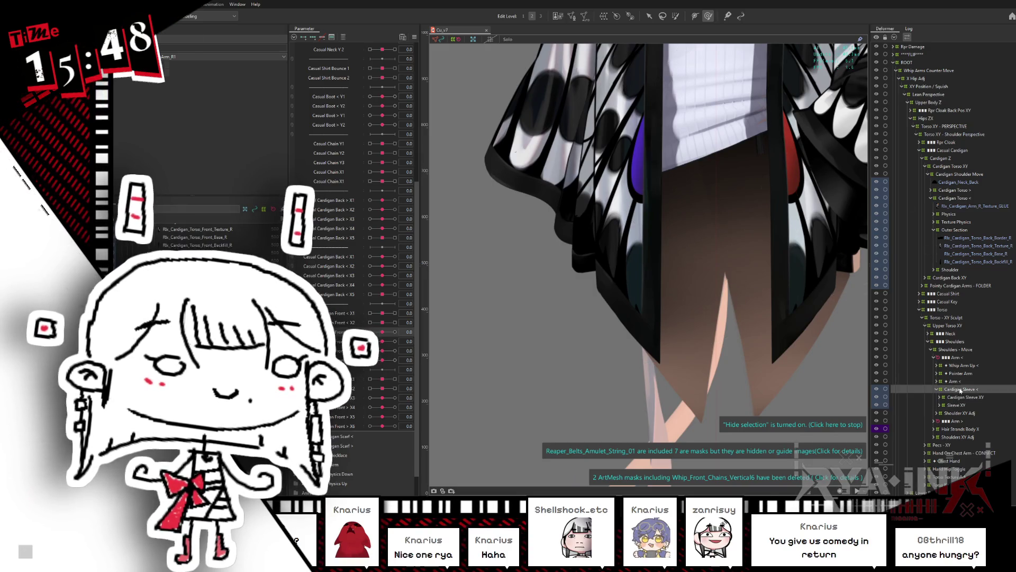
# Step: Collapse Torso, then select Outer Section's back layers Border_R through Backfill_R, then Torso_Back_Texture_R
pyautogui.click(919, 309)
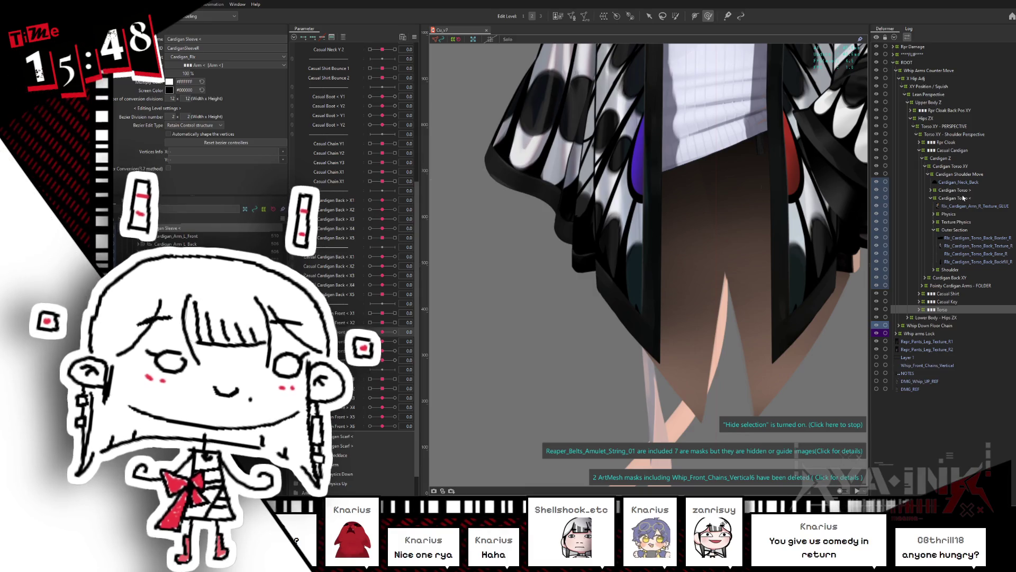
pyautogui.click(955, 198)
pyautogui.scroll(-3, 731, 322)
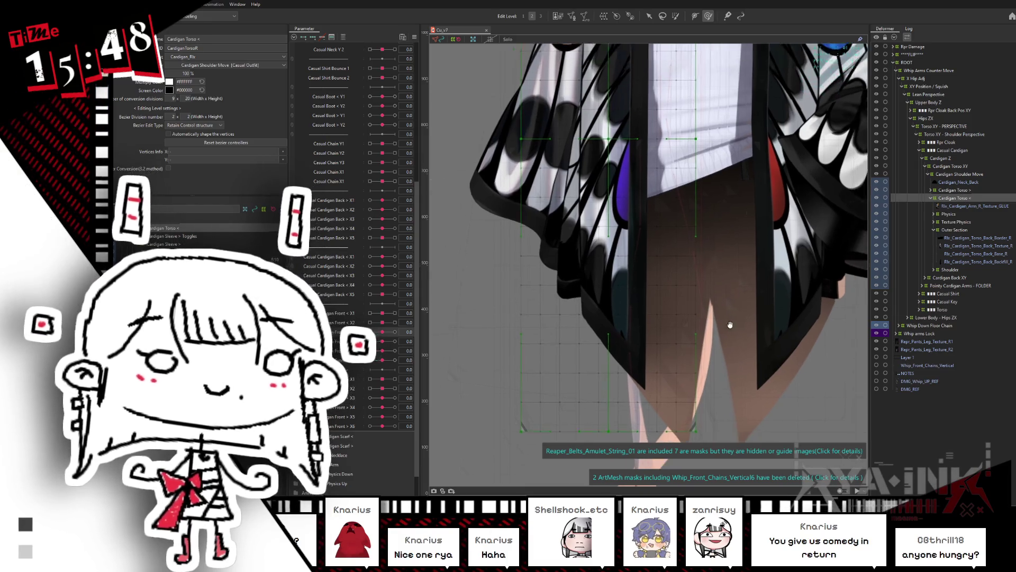
pyautogui.scroll(-2, 670, 339)
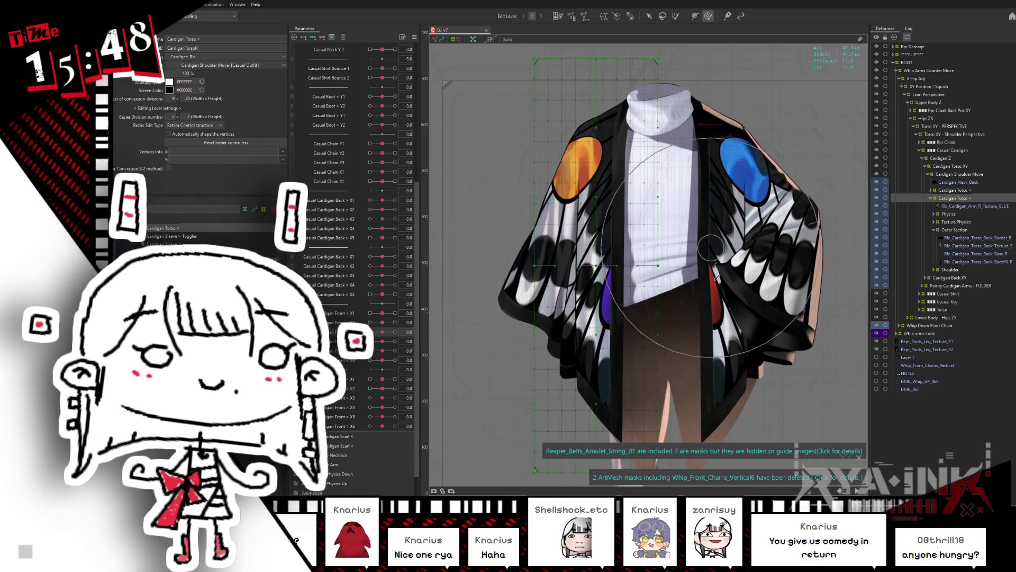
pyautogui.click(958, 229)
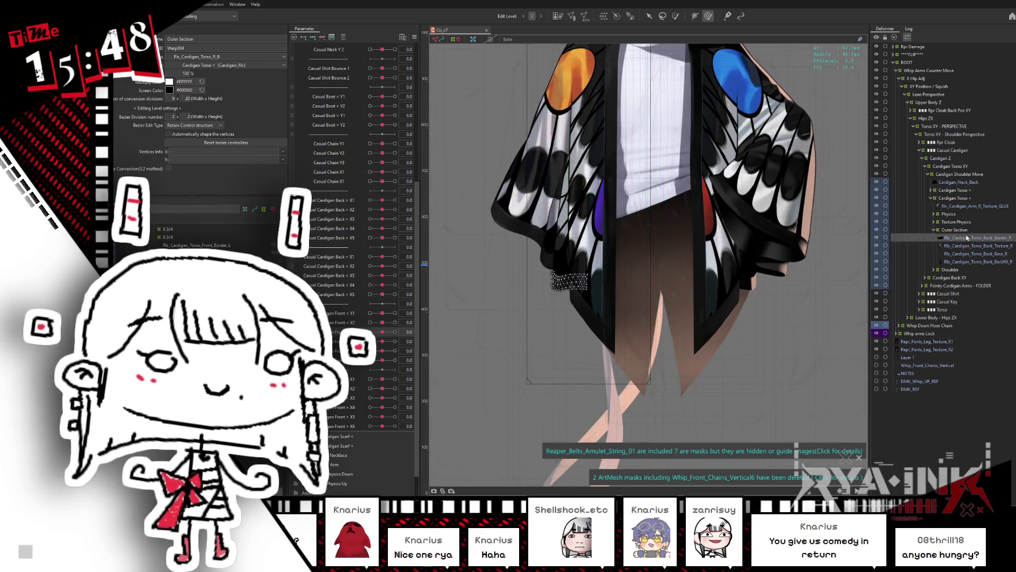
pyautogui.click(952, 237)
pyautogui.keyDown('shift'); pyautogui.click(954, 262); pyautogui.keyUp('shift')
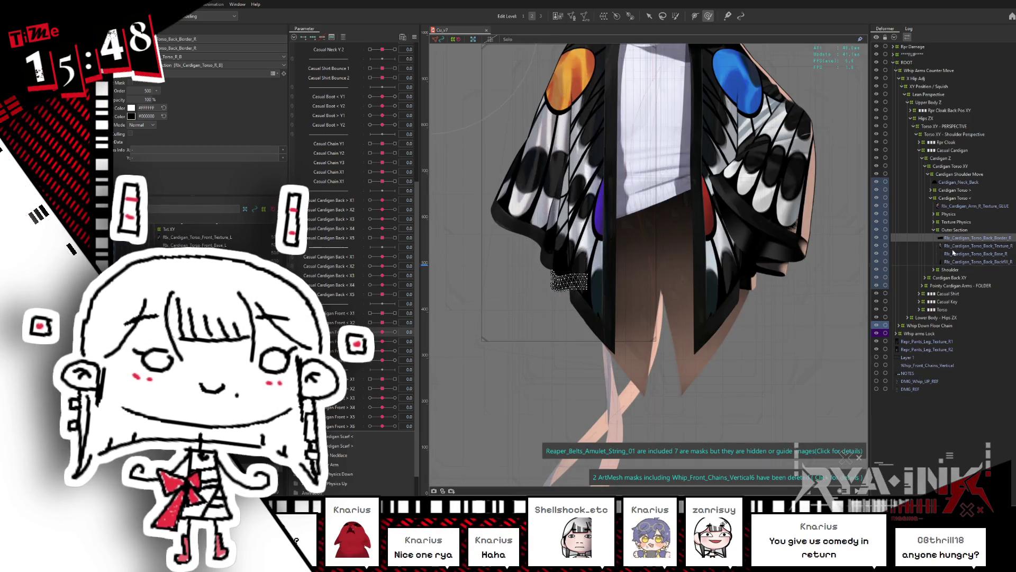
pyautogui.click(957, 247)
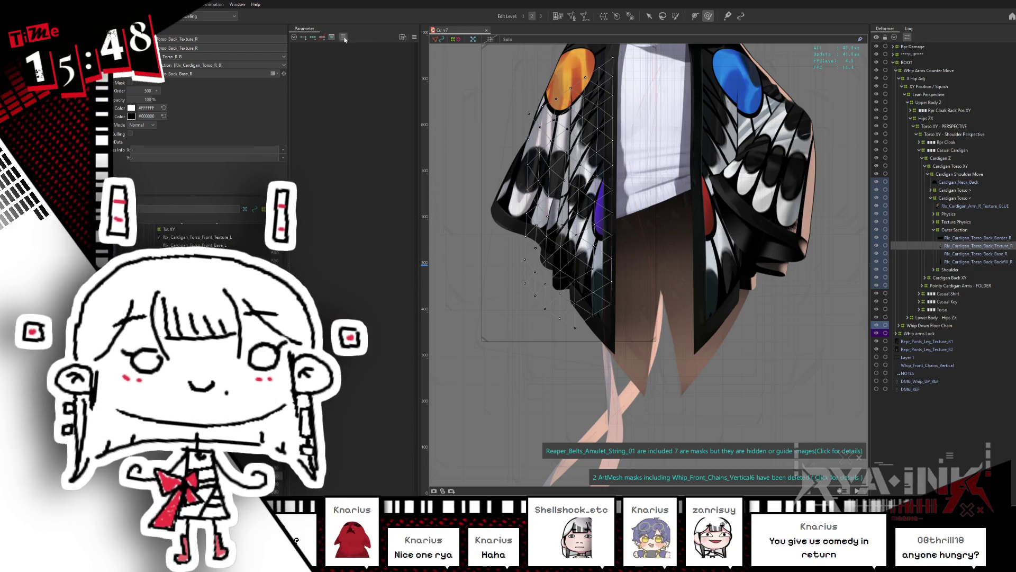
# Step: Hide the wireframe, open the Body Angles parameters and turn the body with Body X Aug at 1.0
pyautogui.hotkey('ctrl', 'h')
pyautogui.scroll(10, 318, 186)
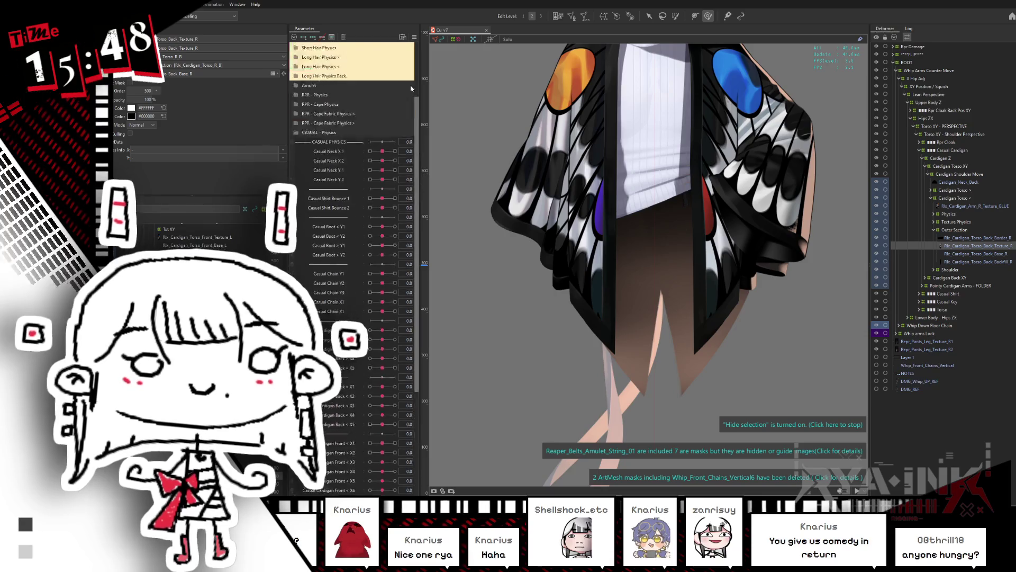
pyautogui.click(297, 217)
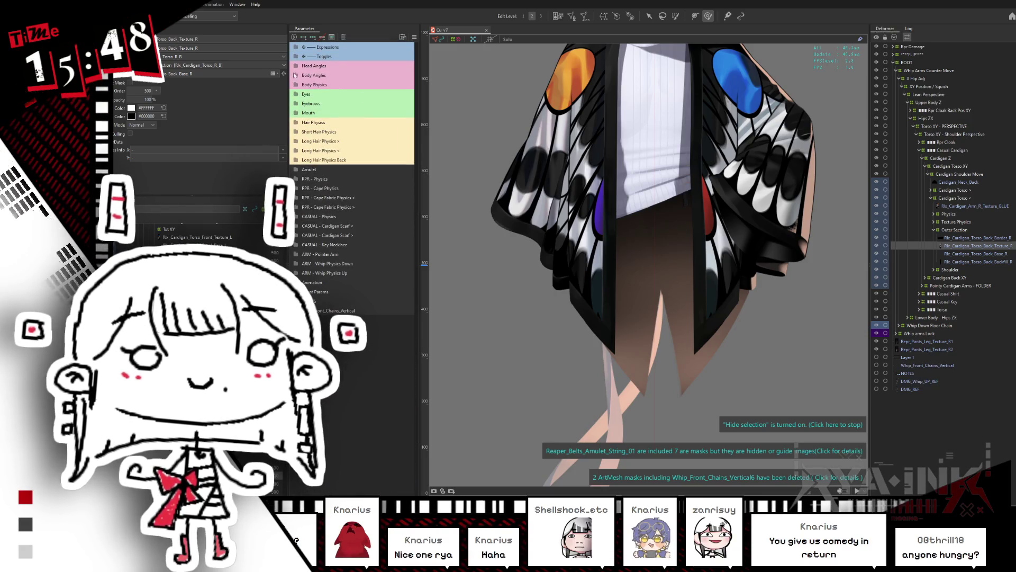
pyautogui.click(295, 76)
pyautogui.moveTo(382, 94)
pyautogui.mouseDown()
pyautogui.moveTo(402, 93)
pyautogui.moveTo(365, 95)
pyautogui.mouseUp()
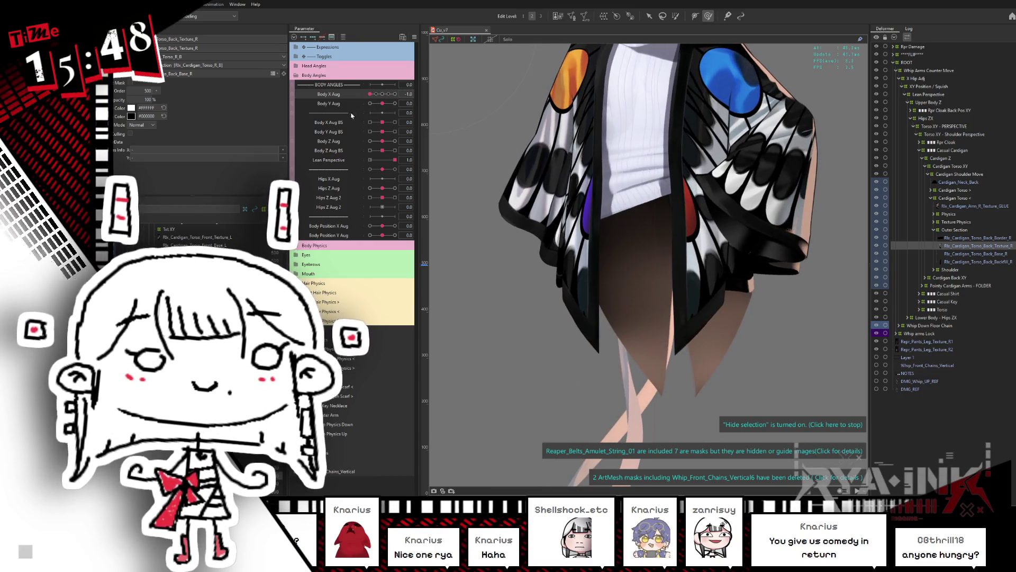
# Step: Select the Rlx_Cardigan_Torso_Back layers from Border_R to Backfill_R and isolate Texture_R
pyautogui.click(1000, 261)
pyautogui.keyDown('shift'); pyautogui.click(993, 238); pyautogui.keyUp('shift')
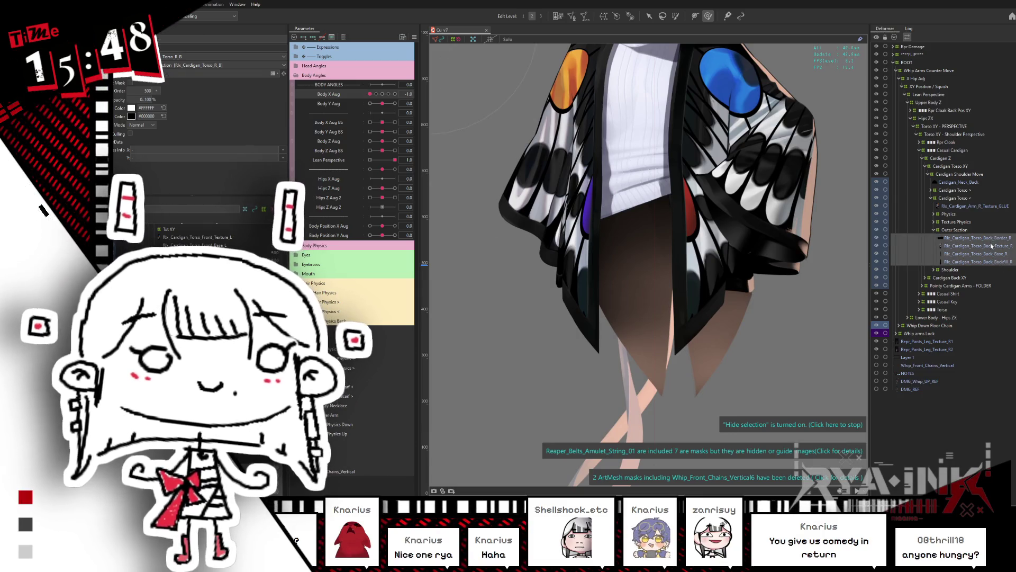
pyautogui.click(992, 247)
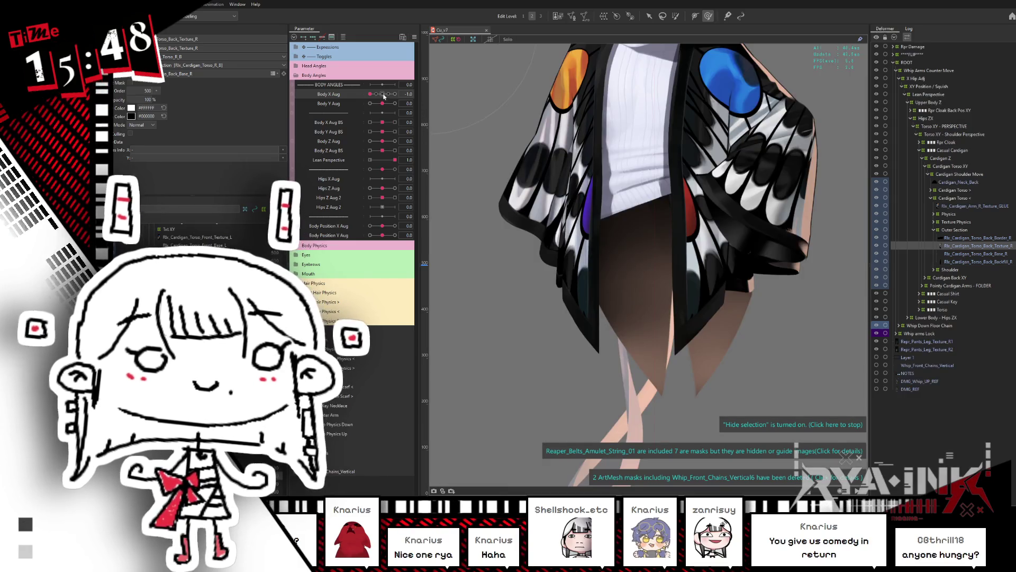
# Step: Preview Body X Aug turned fully to each side, then leave it at 0.0 facing front
pyautogui.click(384, 95)
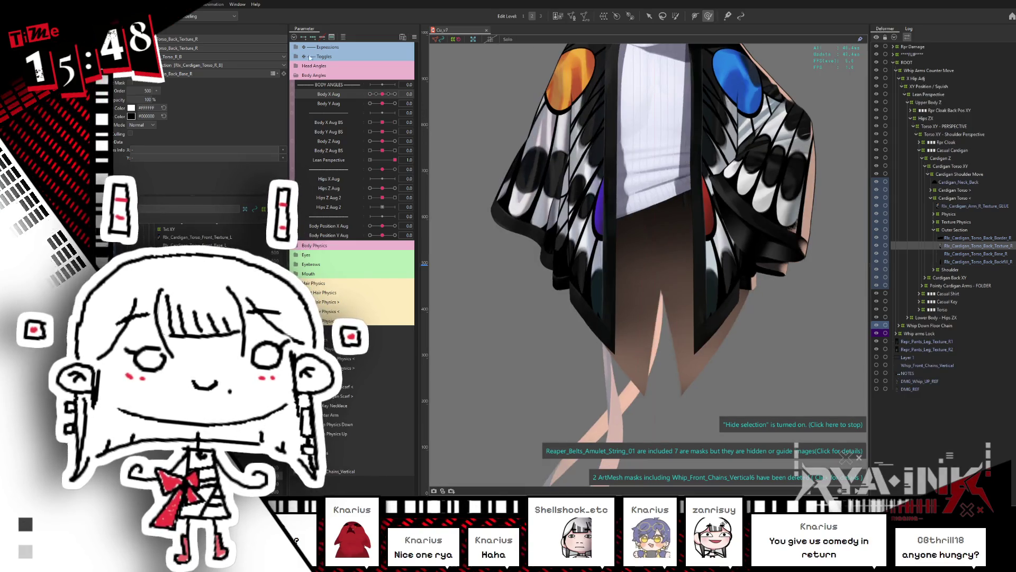
pyautogui.hotkey('ctrl', 'z')
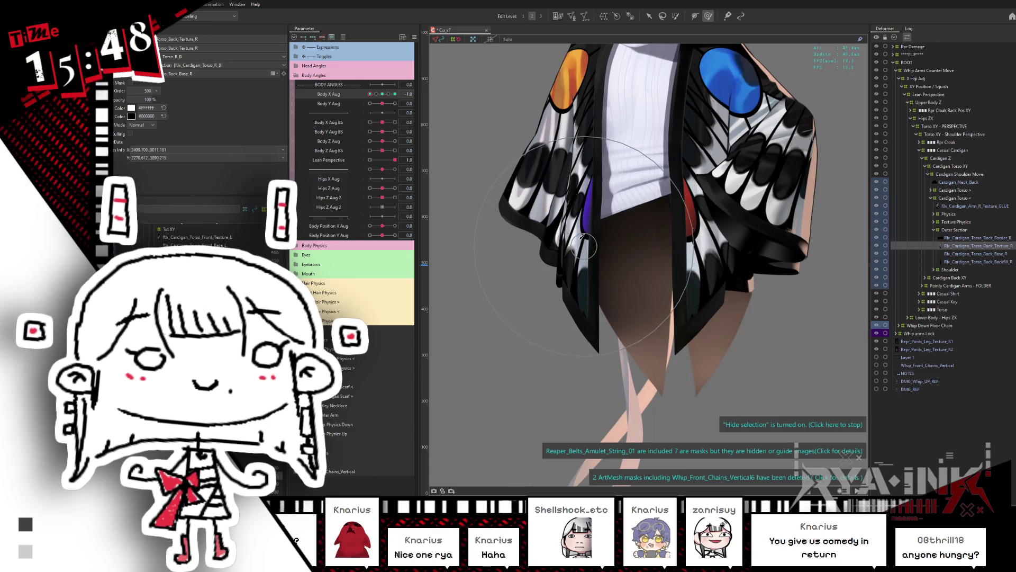
pyautogui.click(383, 98)
pyautogui.moveTo(384, 100); pyautogui.dragTo(396, 94)
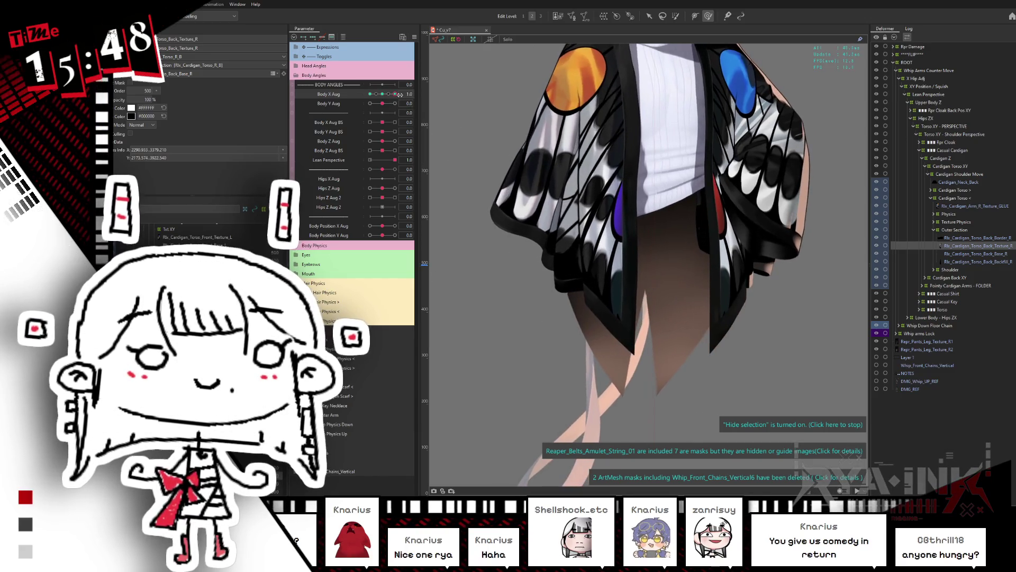
pyautogui.moveTo(395, 100); pyautogui.dragTo(382, 95)
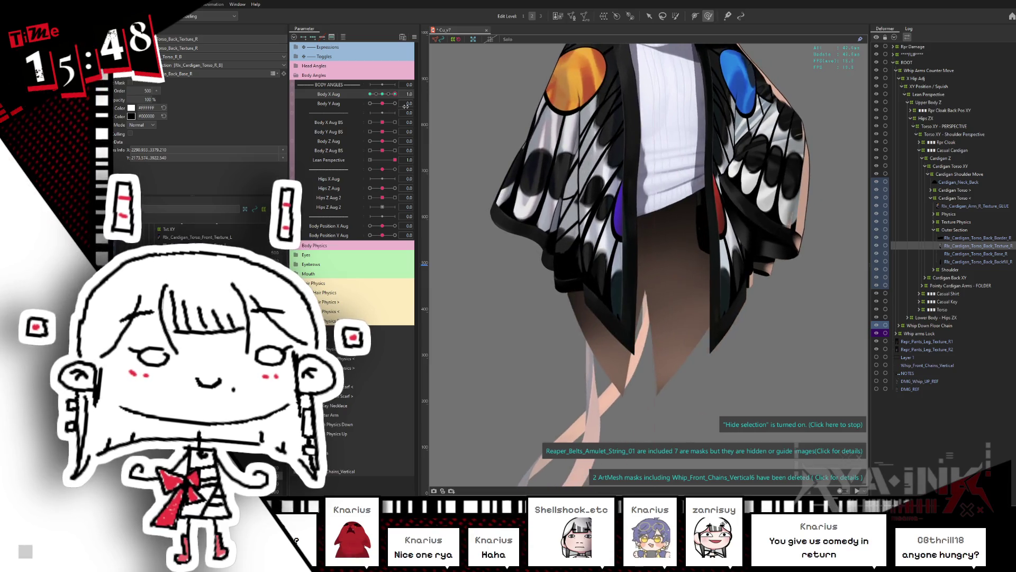
pyautogui.click(369, 94)
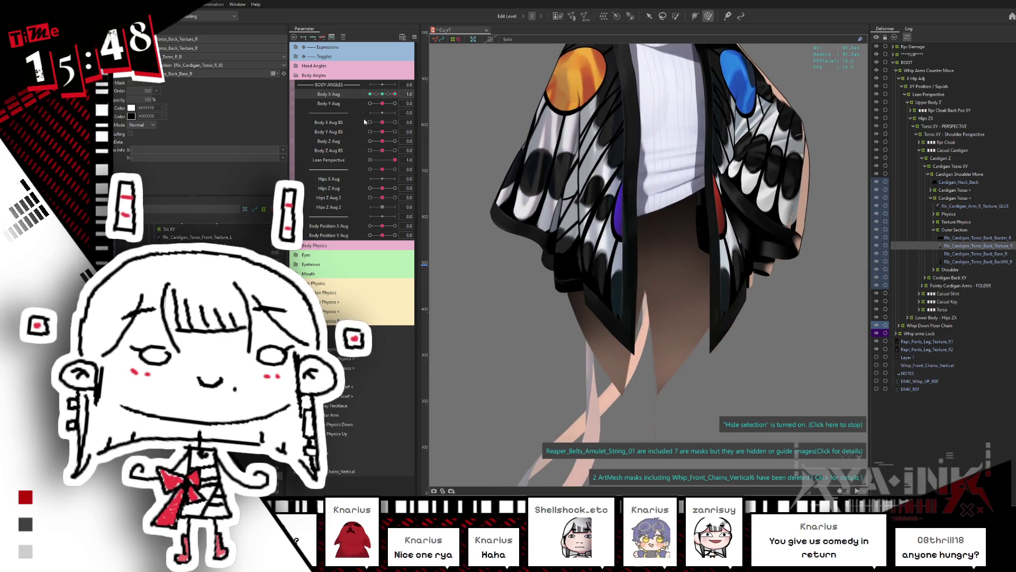
pyautogui.click(382, 94)
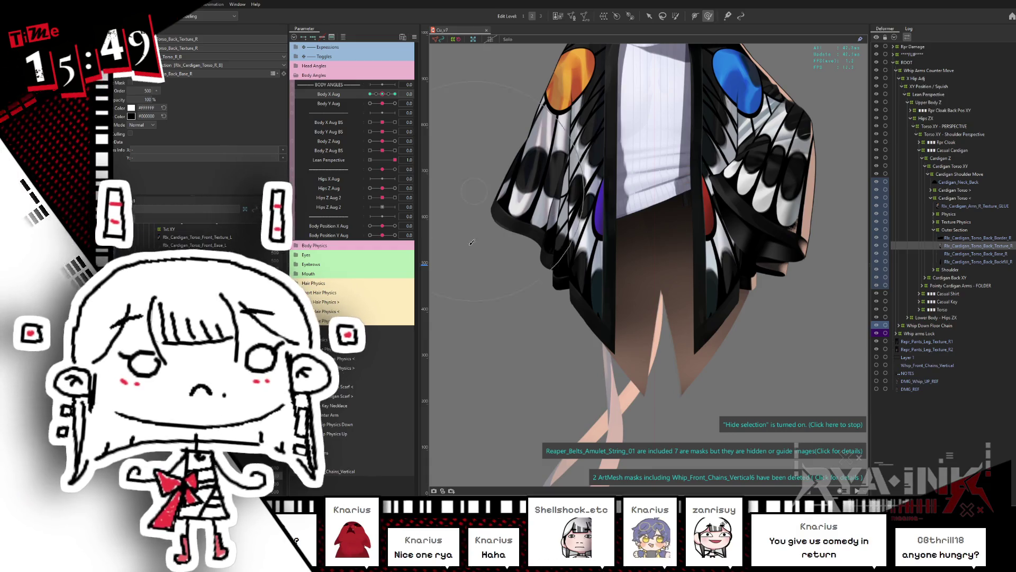
# Step: Check the cardigan at a full Body X Aug turn, then reset the turn to neutral
pyautogui.moveTo(383, 96); pyautogui.dragTo(395, 93)
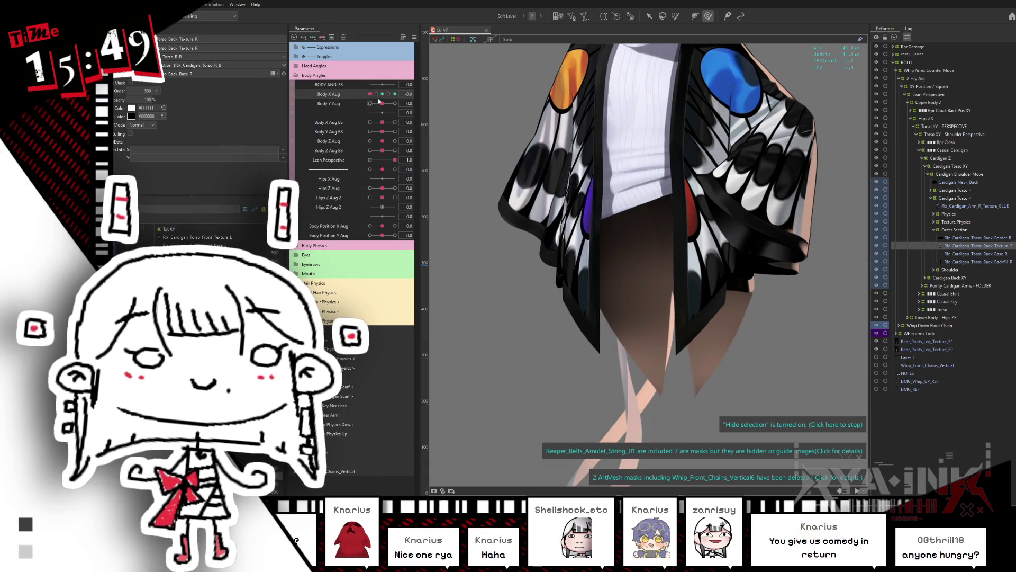
pyautogui.hotkey('ctrl', 'z')
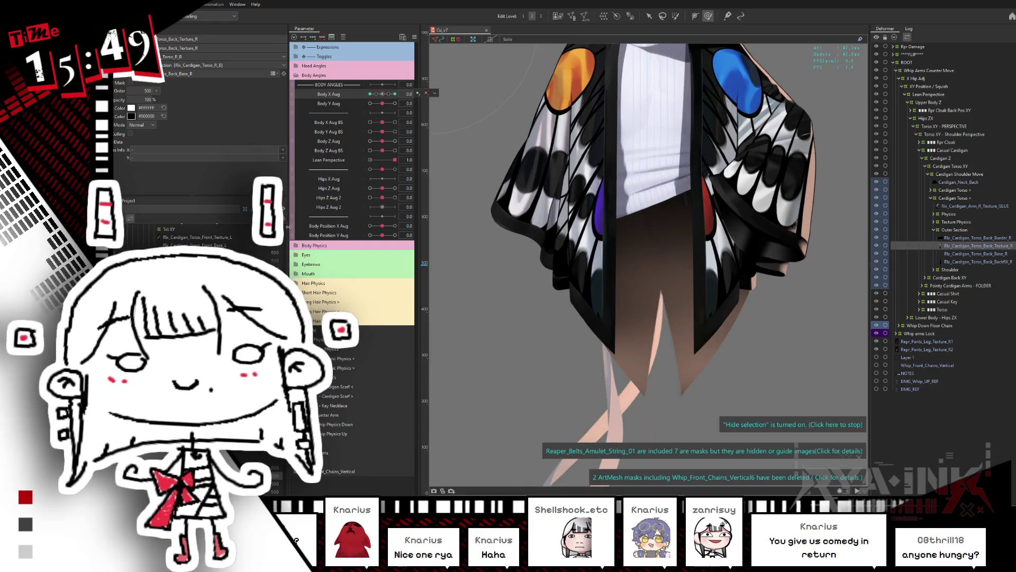
pyautogui.scroll(2, 556, 233)
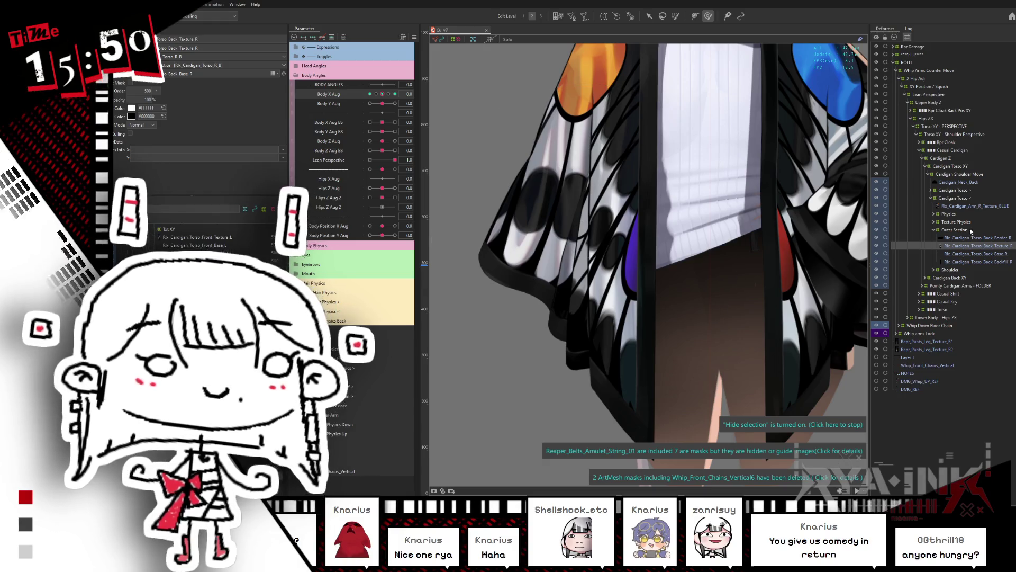
# Step: Pick Rlx_Cardigan_Torso_Back_Border_R and select the four right cardigan torso meshes on the canvas
pyautogui.click(973, 238)
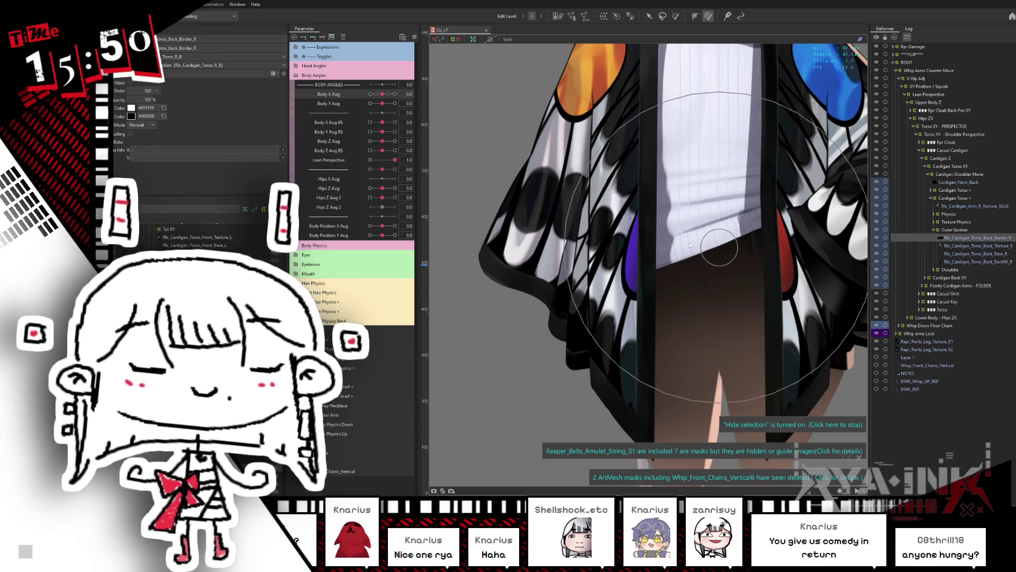
pyautogui.scroll(-3, 688, 254)
pyautogui.moveTo(664, 251); pyautogui.dragTo(595, 274)
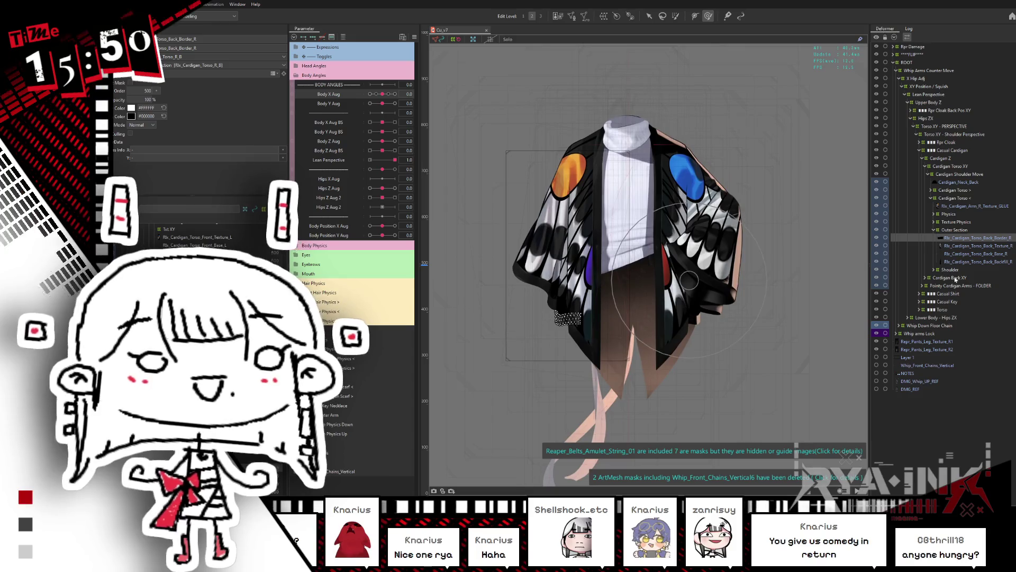
pyautogui.click(566, 243)
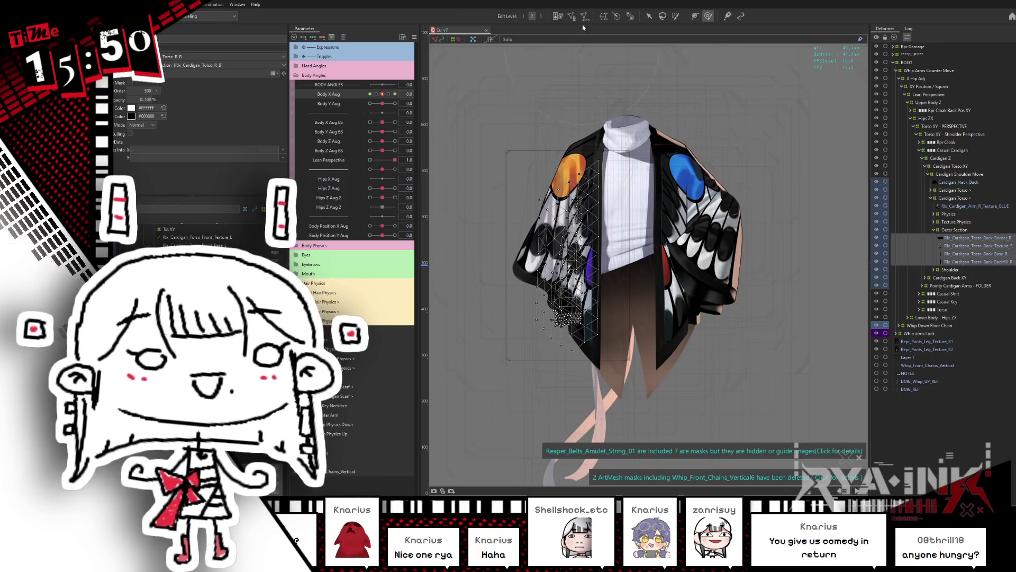
# Step: Create a warp deformer named X 3/4 around the four selected meshes
pyautogui.click(603, 15)
pyautogui.hotkey('ctrl', 'a')
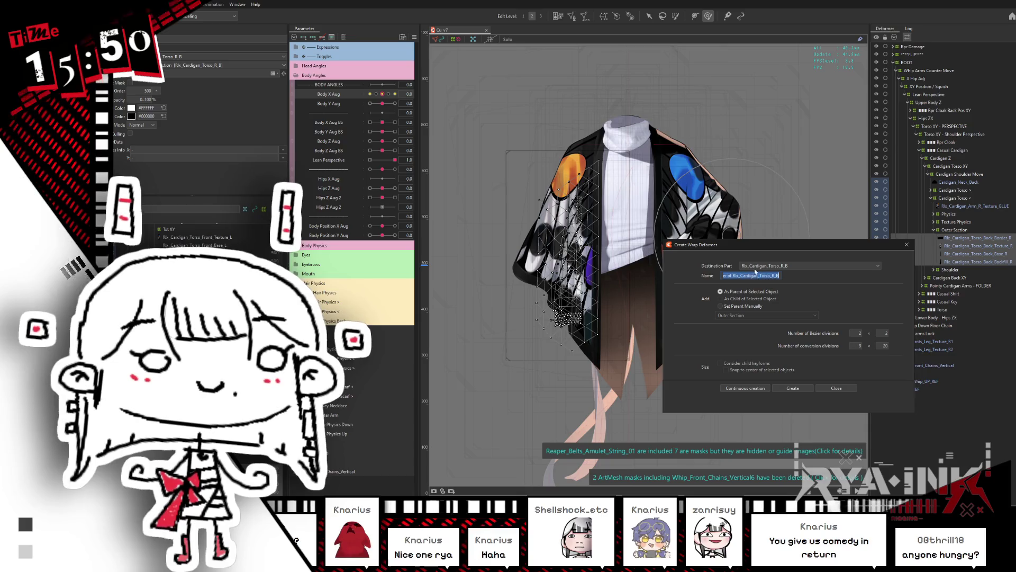
pyautogui.write('X 3/4')
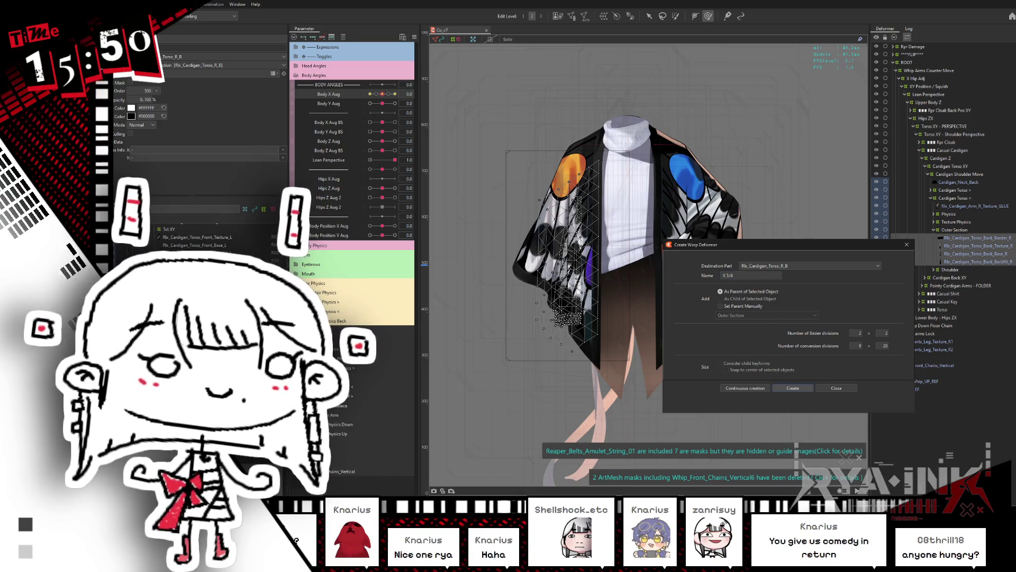
pyautogui.click(793, 388)
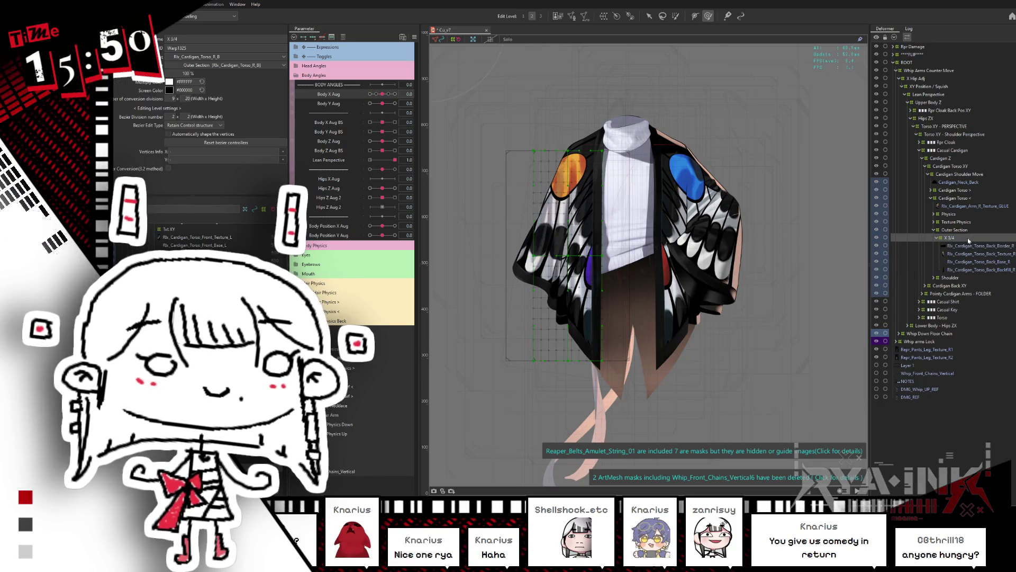
# Step: Raise the X 3/4 grid's bottom edge to fit the cardigan and reorder X 3/4 in the Deformer tree
pyautogui.click(649, 16)
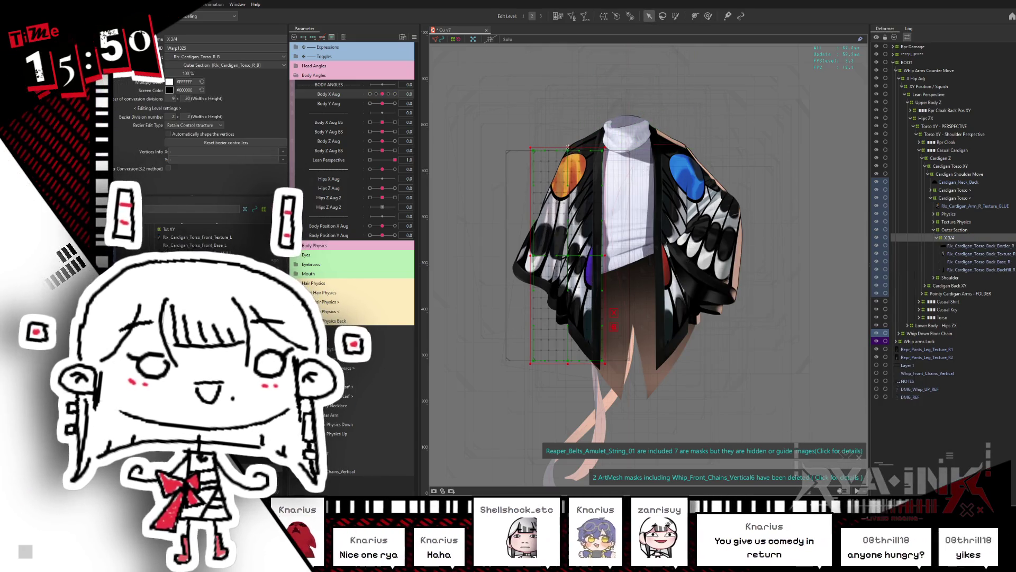
pyautogui.click(569, 154)
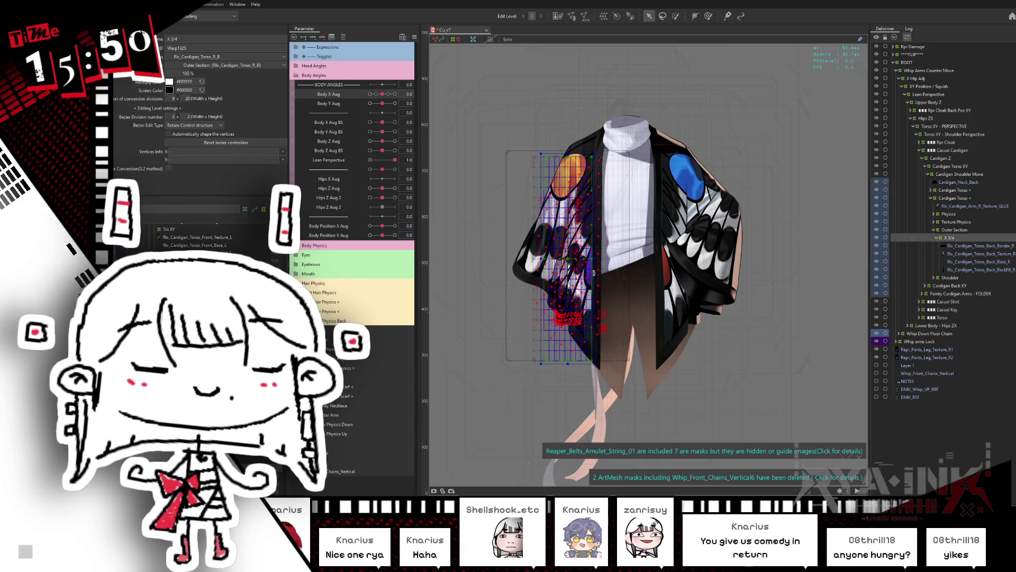
pyautogui.hotkey('ctrl', 'z')
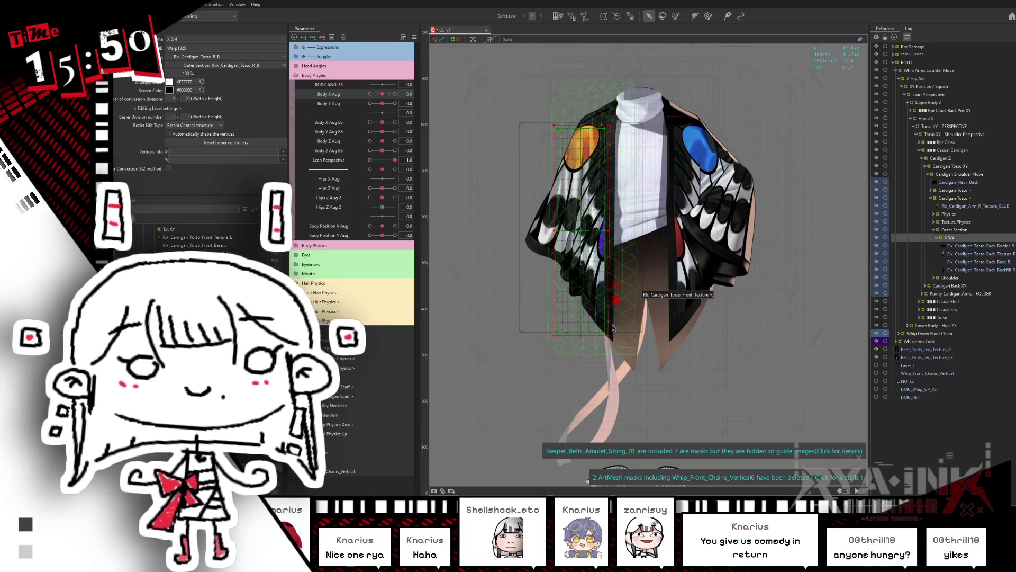
pyautogui.click(583, 328)
pyautogui.moveTo(582, 328); pyautogui.dragTo(583, 307)
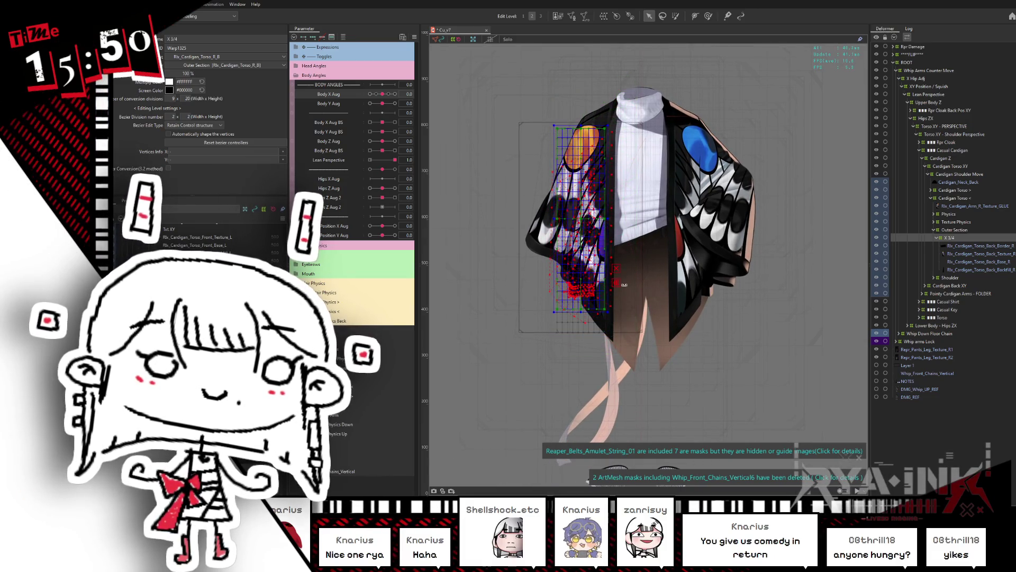
pyautogui.scroll(2, 625, 254)
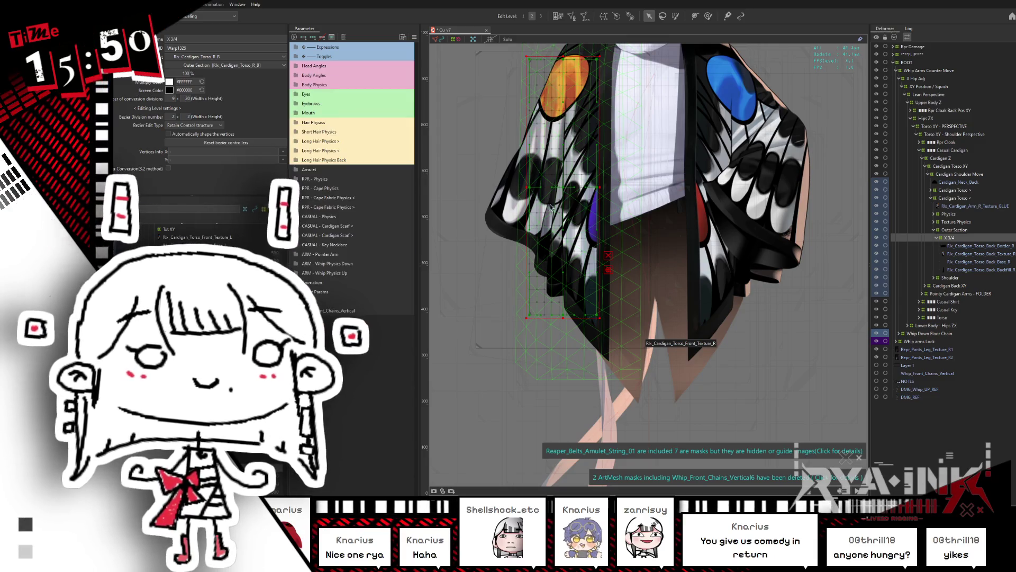
pyautogui.moveTo(635, 327)
pyautogui.mouseDown()
pyautogui.moveTo(642, 319)
pyautogui.moveTo(636, 346)
pyautogui.mouseUp()
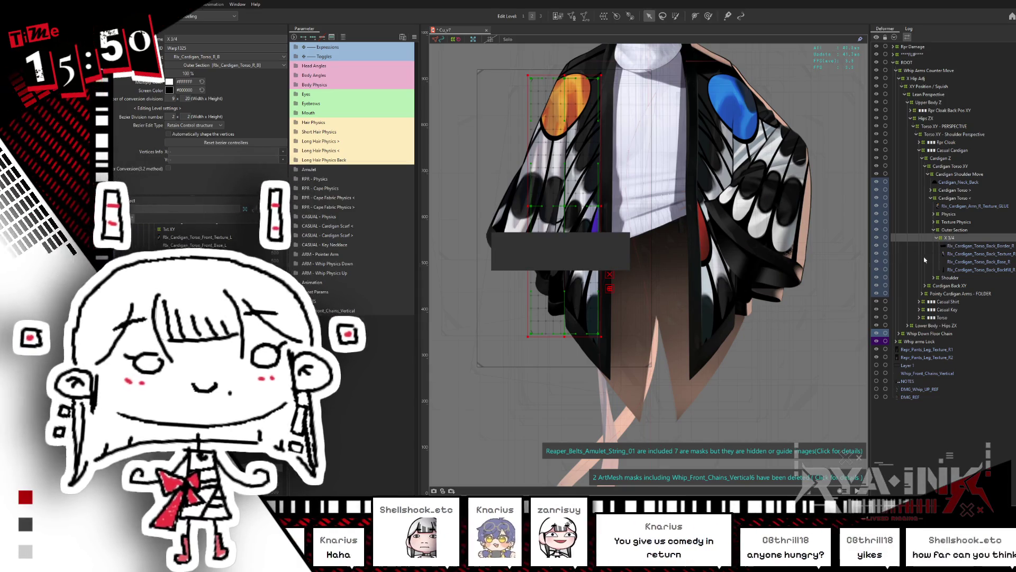
pyautogui.moveTo(947, 241); pyautogui.dragTo(962, 242)
pyautogui.click(960, 239)
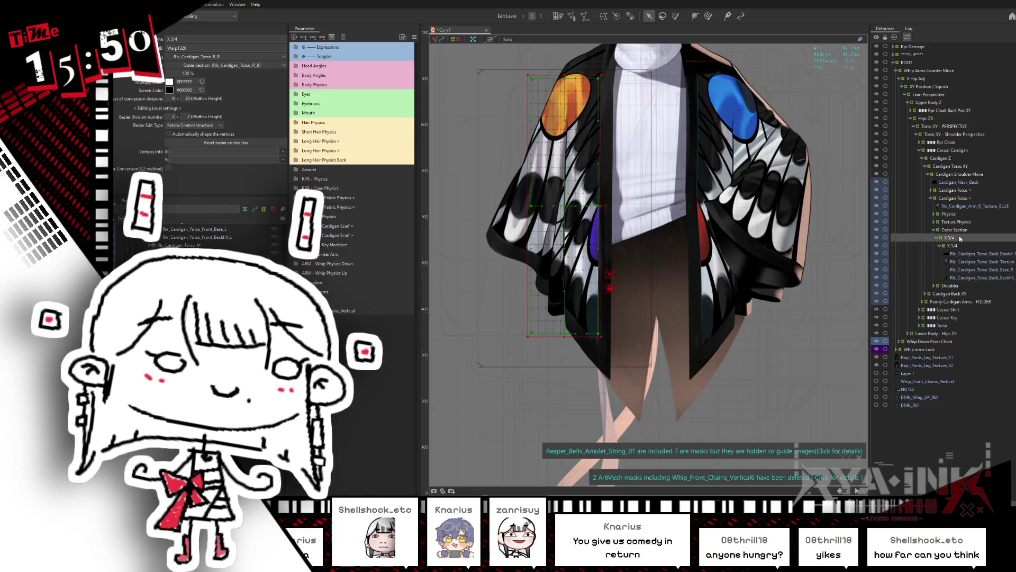
# Step: Create another warp deformer named X 1/2
pyautogui.click(605, 16)
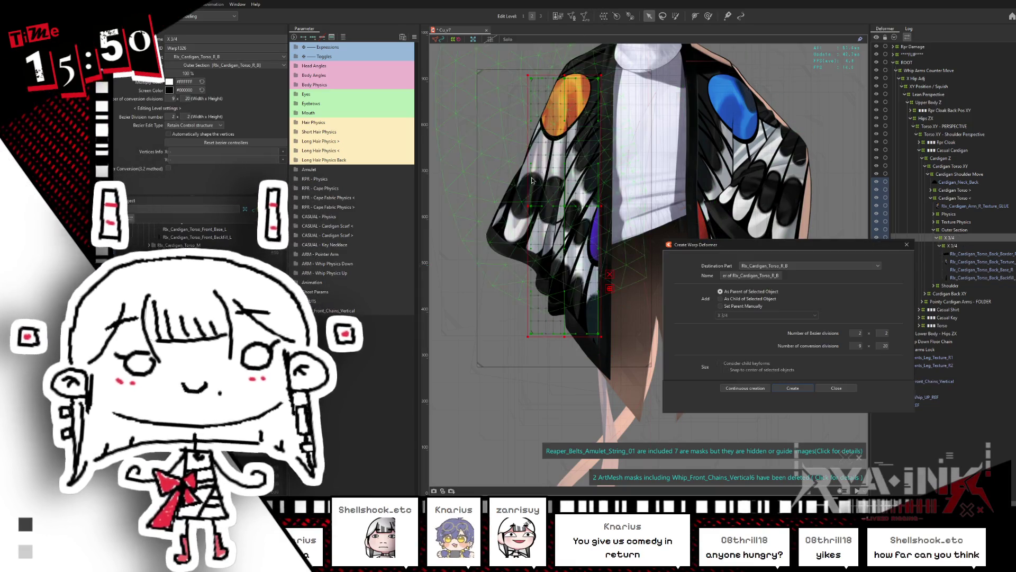
pyautogui.tripleClick(768, 279)
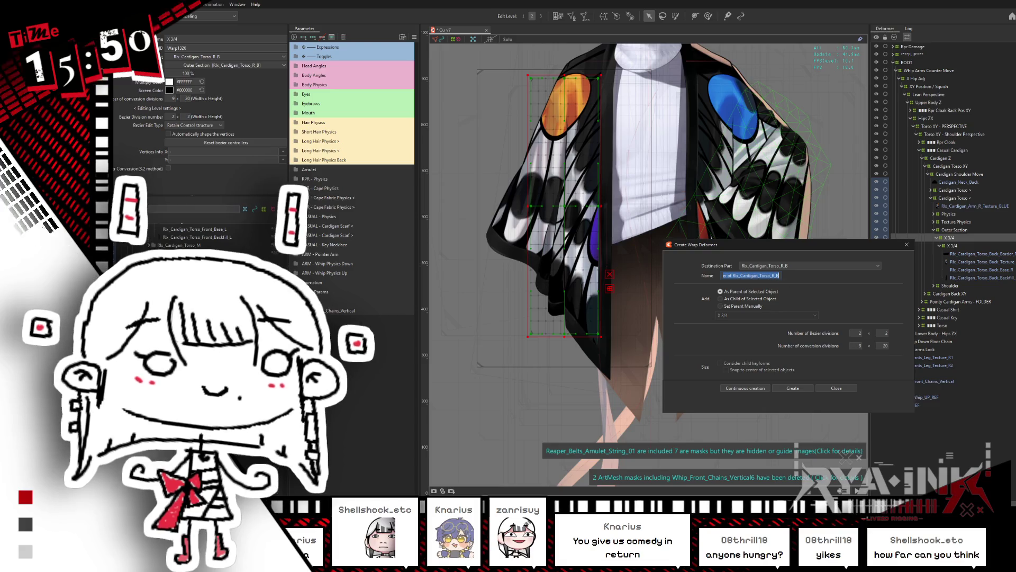
pyautogui.write('X 1/2')
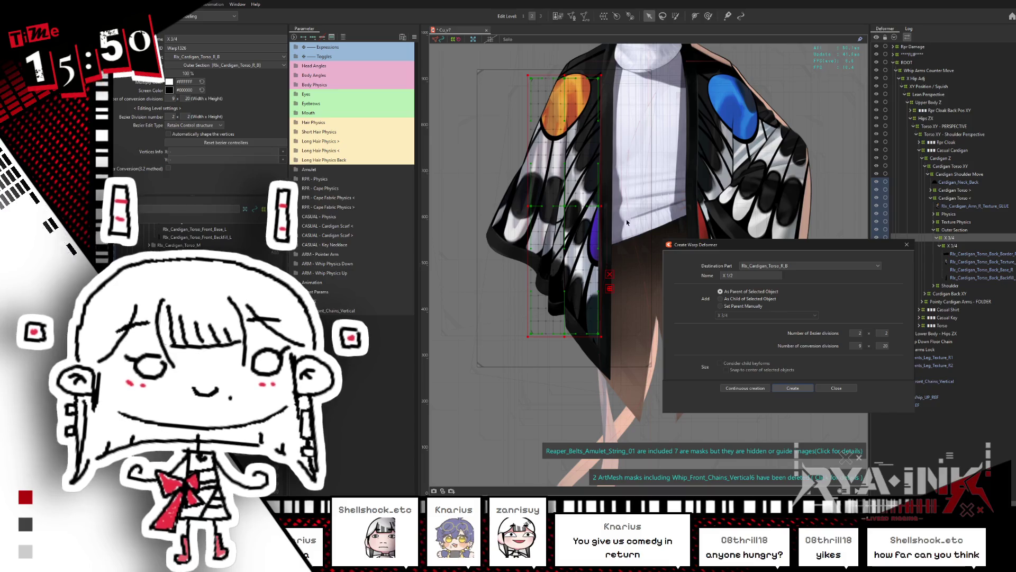
pyautogui.click(793, 388)
# Step: Widen the X 1/2 grid, extend its bottom, and nest the X 3/4 deformers inside it
pyautogui.click(564, 69)
pyautogui.moveTo(602, 210); pyautogui.dragTo(632, 210)
pyautogui.moveTo(564, 349); pyautogui.dragTo(558, 358)
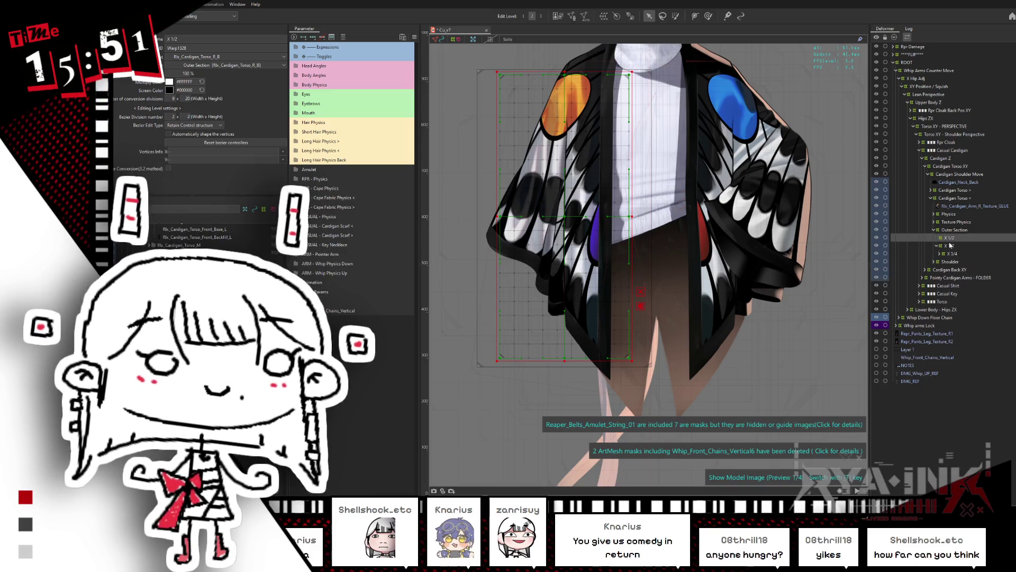
pyautogui.moveTo(951, 241); pyautogui.dragTo(957, 241)
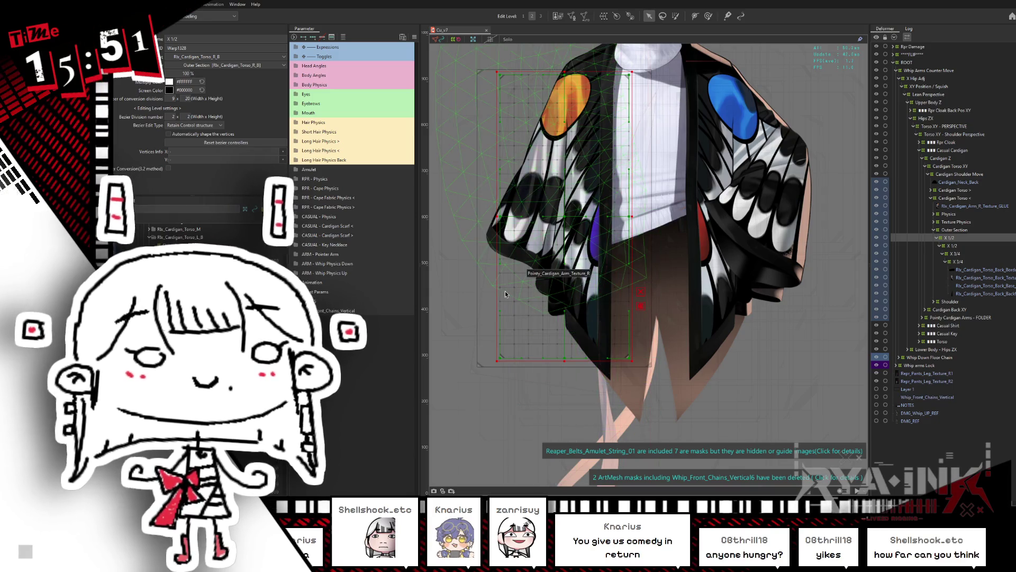
# Step: Open the CASUAL - Physics parameter group and reset Cardigan Back > X1 to 0.0
pyautogui.scroll(2, 506, 294)
pyautogui.moveTo(509, 293); pyautogui.dragTo(520, 307)
pyautogui.click(316, 217)
pyautogui.scroll(-3, 384, 314)
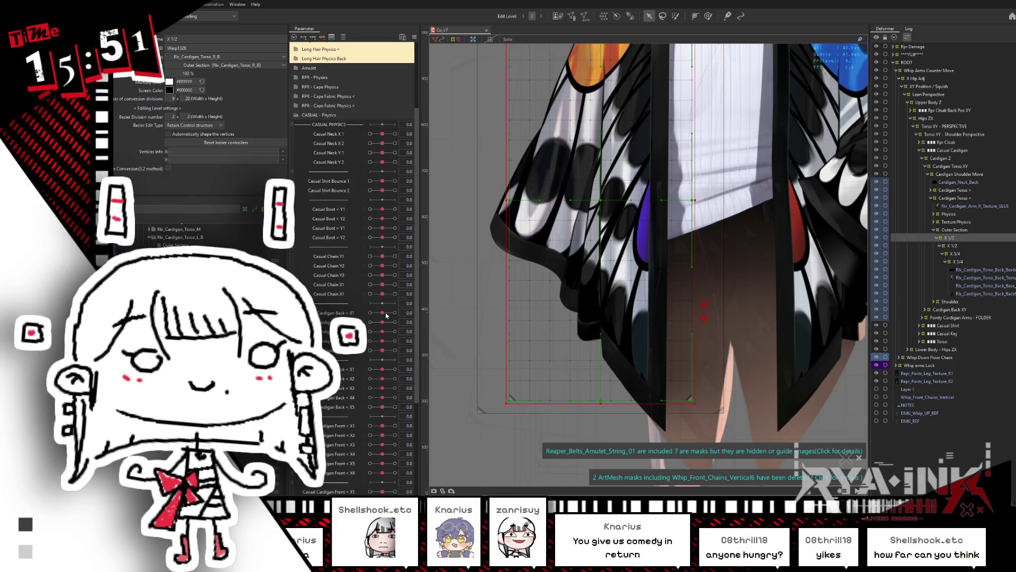
pyautogui.moveTo(389, 316); pyautogui.dragTo(382, 313)
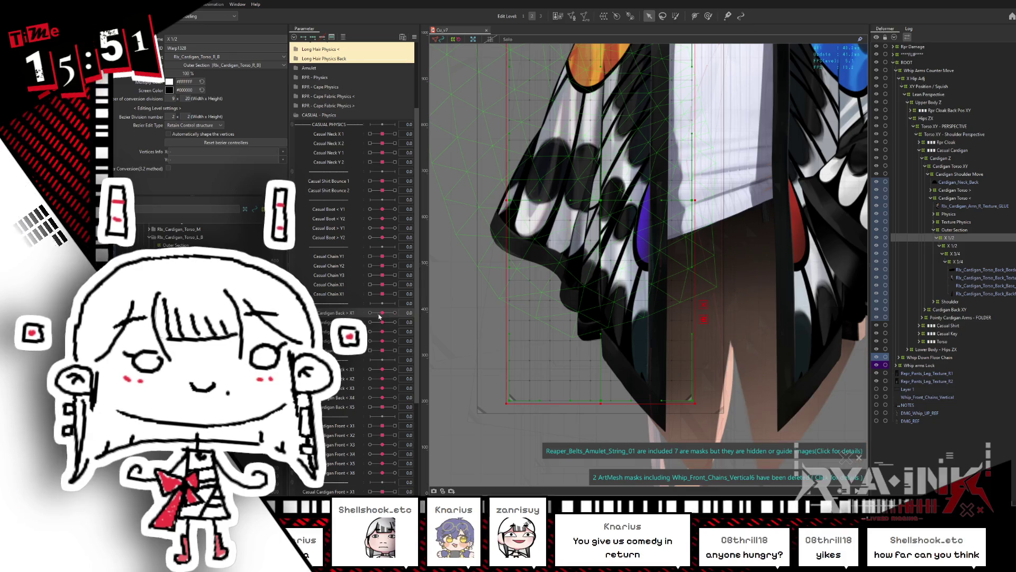
pyautogui.scroll(-1, 392, 380)
pyautogui.moveTo(382, 383); pyautogui.dragTo(356, 393)
# Step: Brush-sculpt the left cardigan front's hem outward on the X1 keyform, then bring up Blend settings
pyautogui.hotkey('ctrl', 'h')
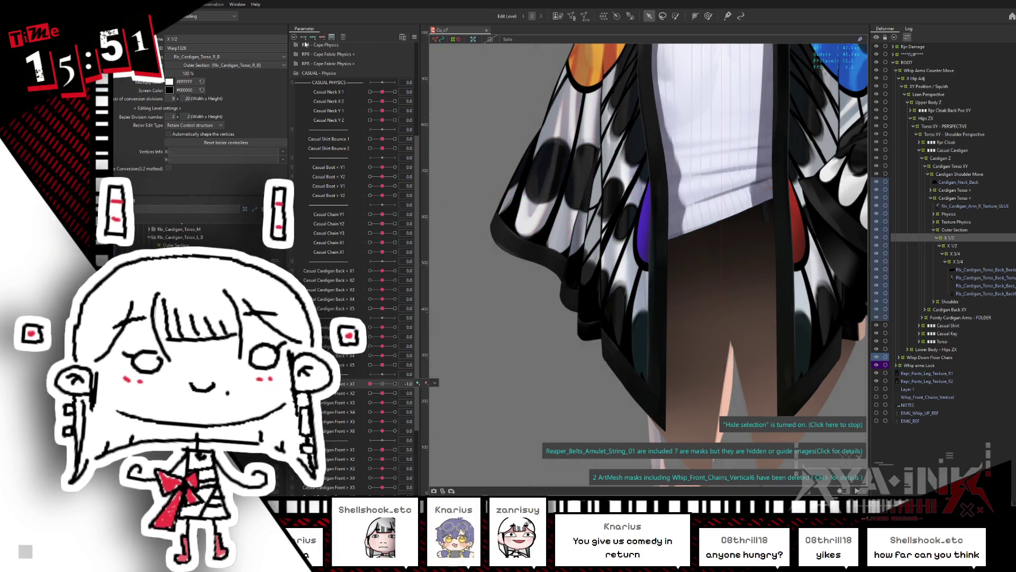
pyautogui.click(708, 16)
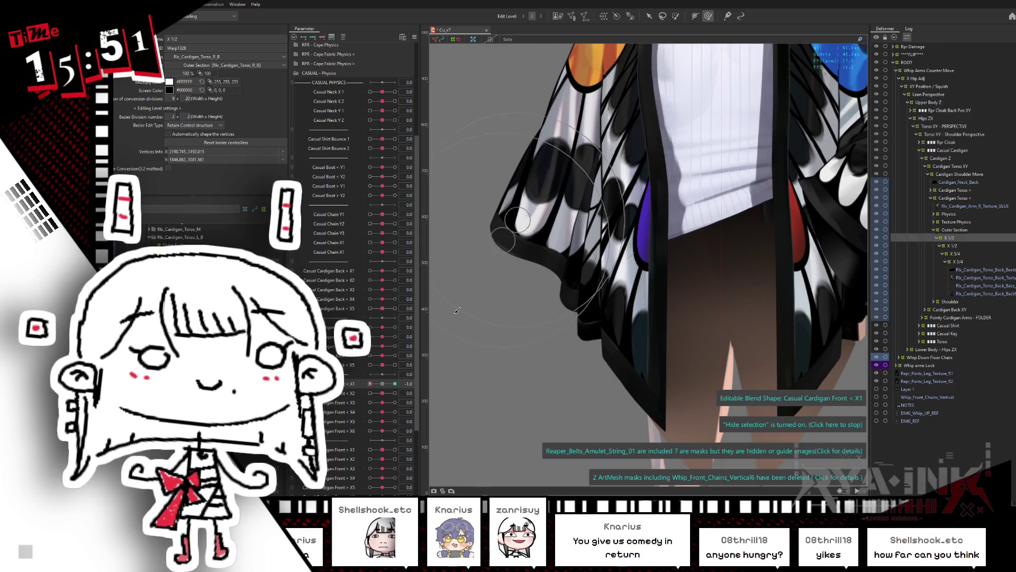
pyautogui.moveTo(370, 389); pyautogui.dragTo(366, 390)
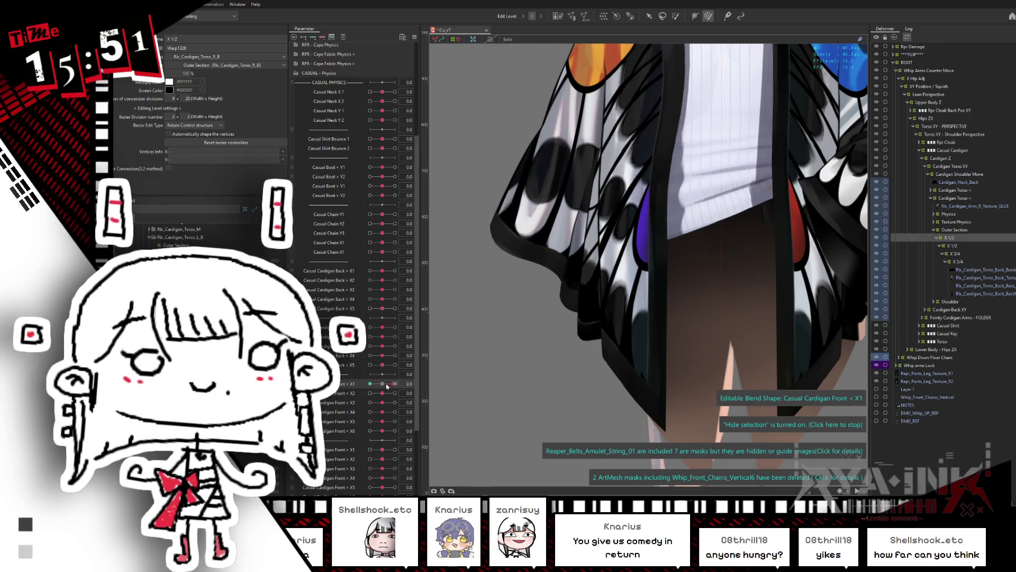
pyautogui.moveTo(590, 203); pyautogui.dragTo(567, 189)
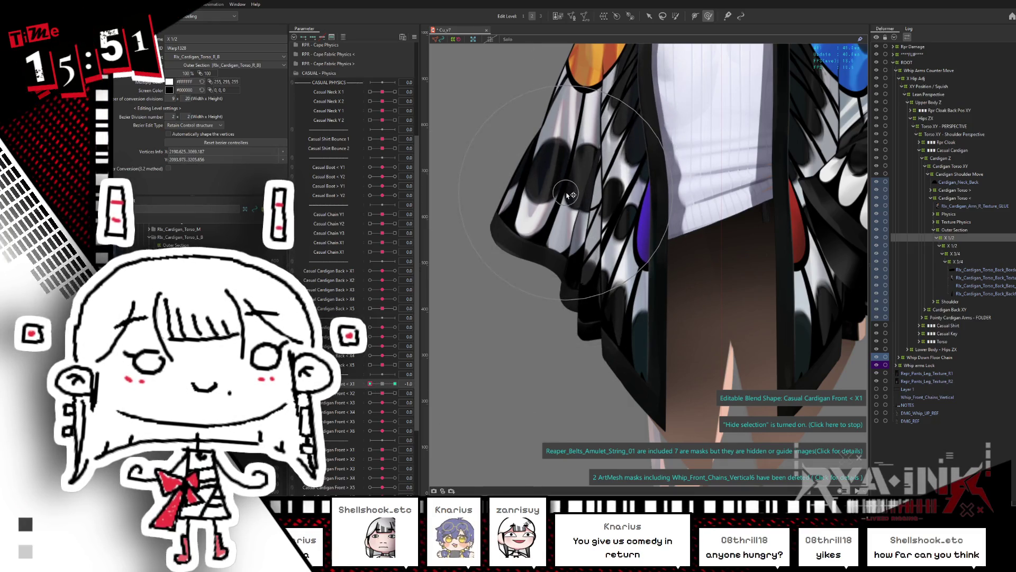
pyautogui.moveTo(370, 384)
pyautogui.mouseDown()
pyautogui.moveTo(364, 391)
pyautogui.moveTo(436, 381)
pyautogui.mouseUp()
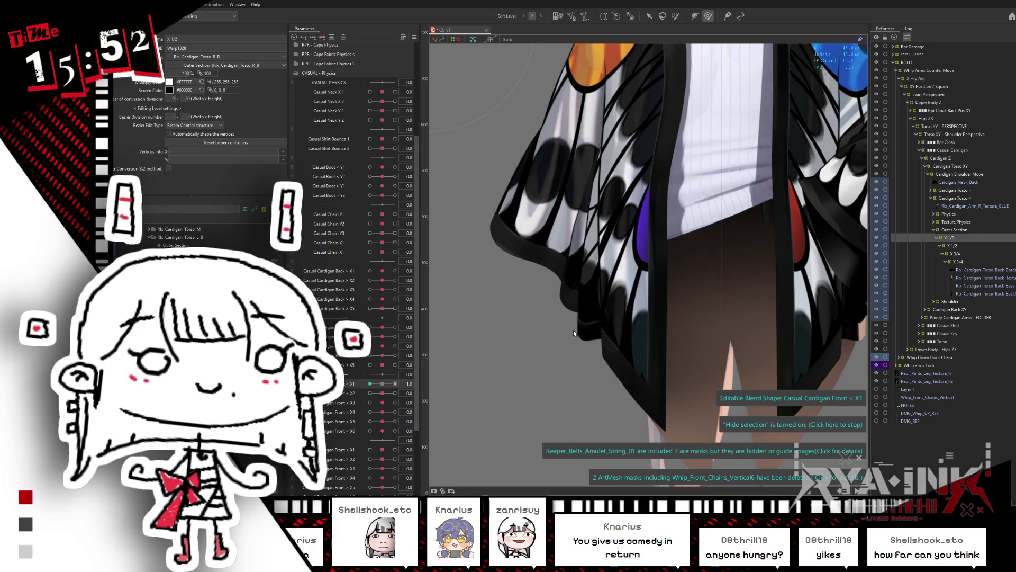
pyautogui.hotkey('ctrl', 'b')
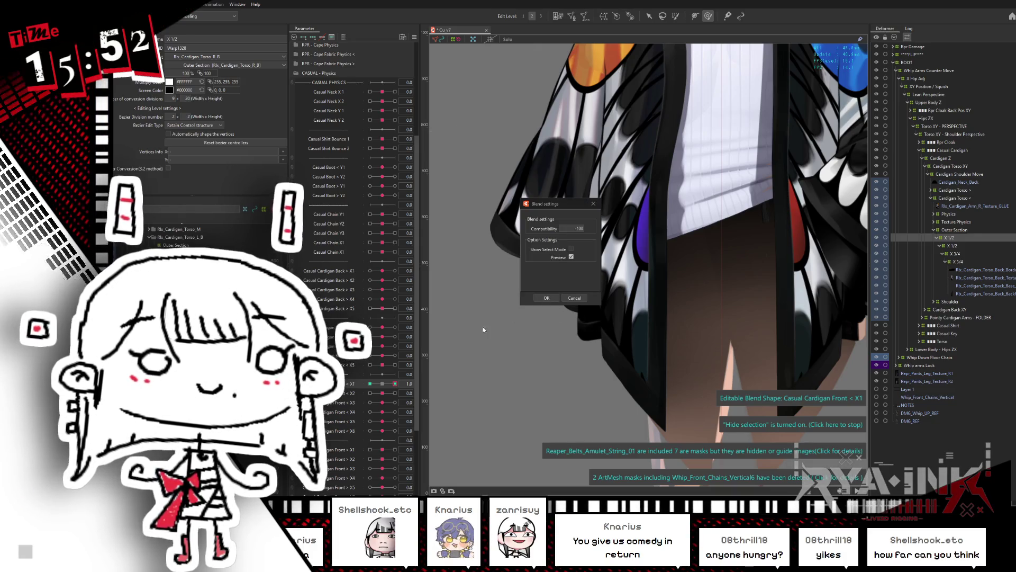
# Step: Dismiss Blend settings and scrub Casual Cardigan Front < X1 from -1 to 1, then back to 0
pyautogui.press('Return')
pyautogui.click(369, 383)
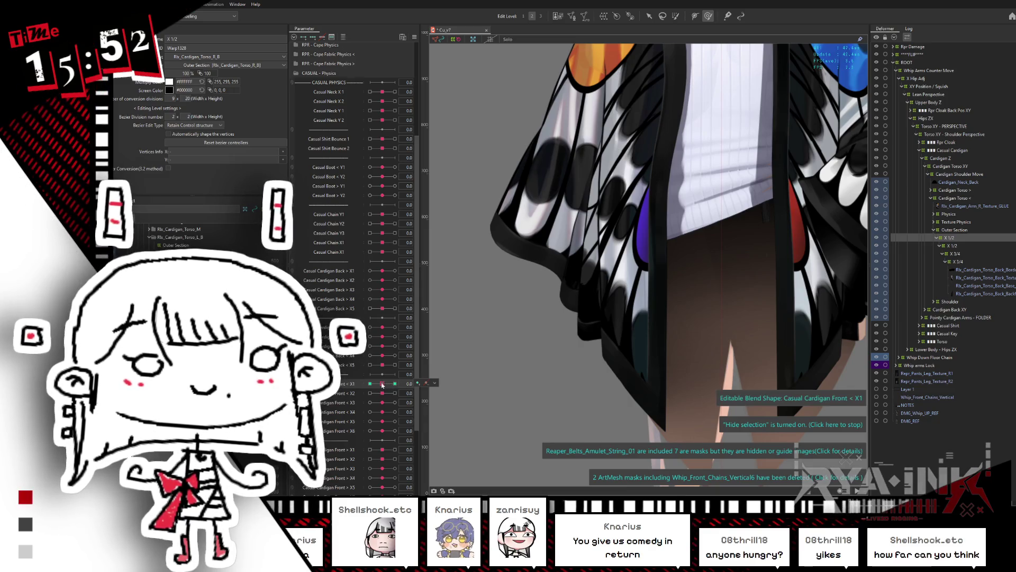
pyautogui.moveTo(358, 391); pyautogui.dragTo(370, 385)
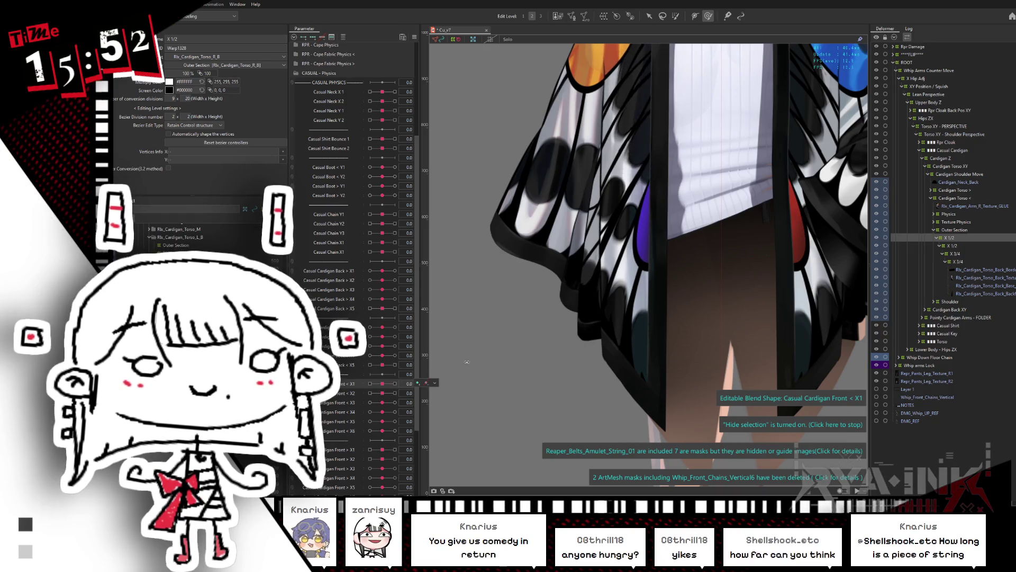
pyautogui.click(959, 240)
pyautogui.moveTo(556, 300); pyautogui.dragTo(553, 337)
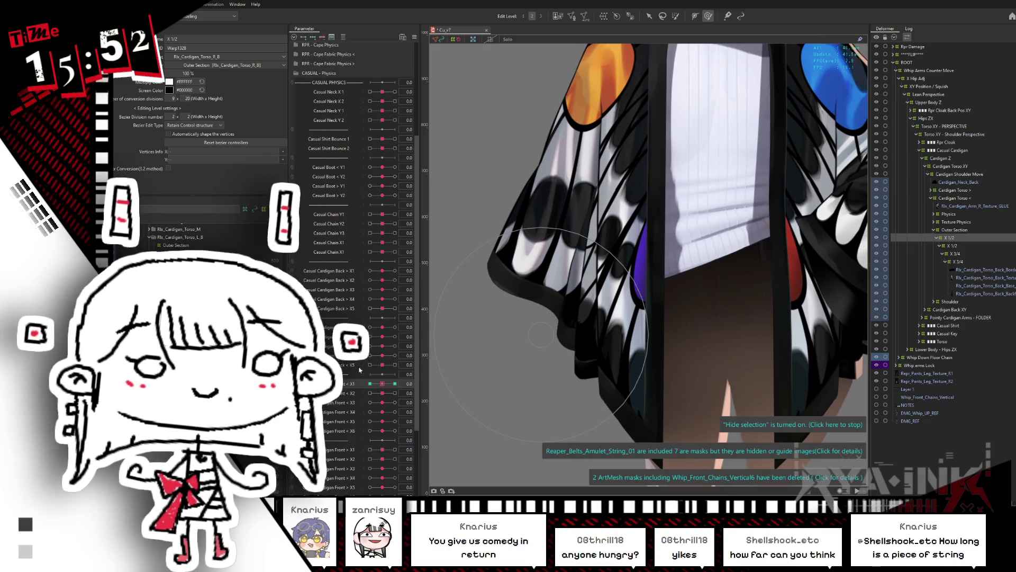
pyautogui.moveTo(377, 385); pyautogui.dragTo(370, 393)
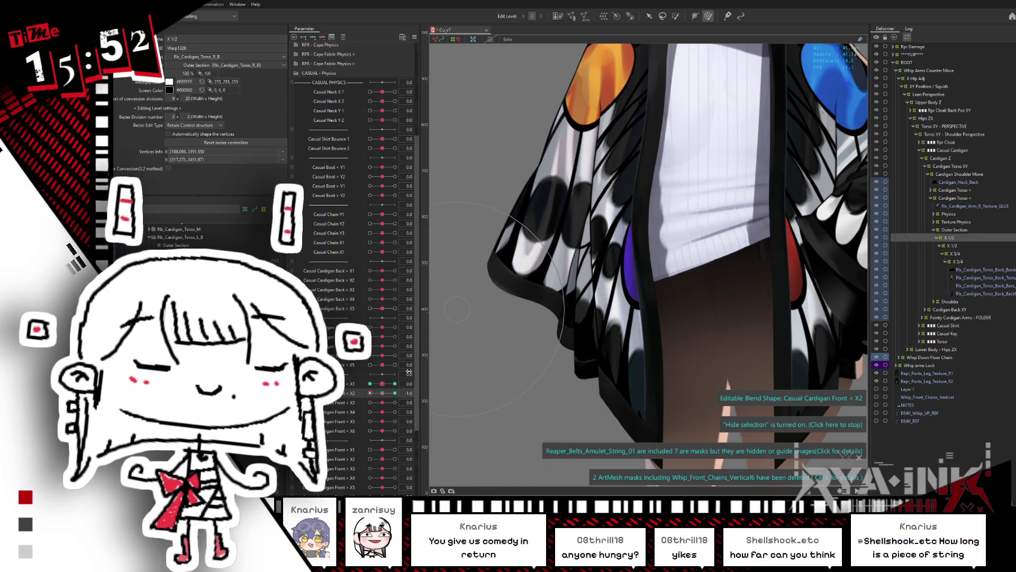
# Step: Snap Casual Cardigan Front < X2 to -1, then preview it at 0.2
pyautogui.click(371, 393)
pyautogui.click(370, 393)
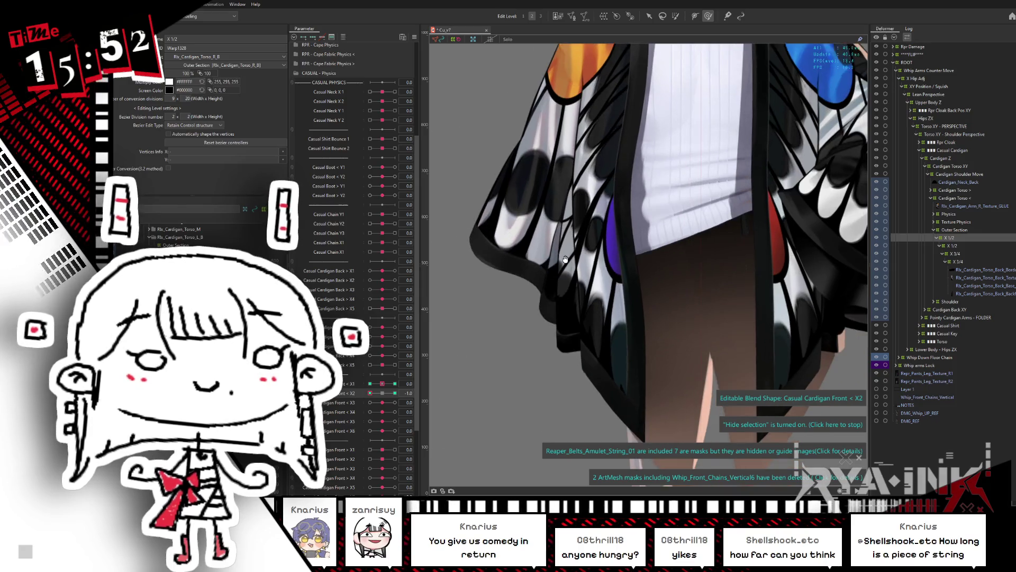
pyautogui.scroll(-5, 612, 251)
pyautogui.click(386, 393)
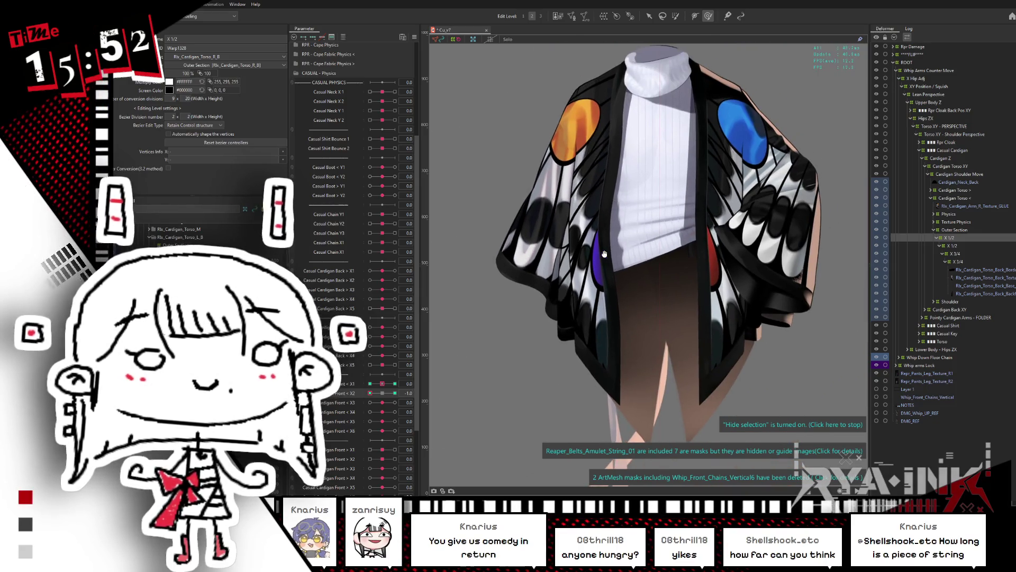
# Step: Confirm a blend shape on Casual Cardigan Front < X2 at its -1 key and preview it partway
pyautogui.click(370, 392)
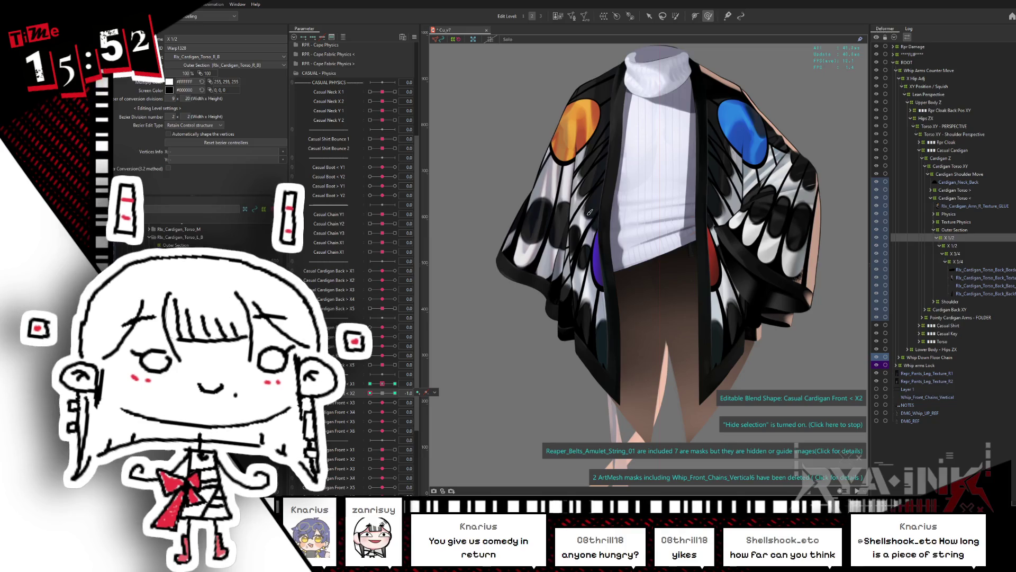
pyautogui.click(590, 211)
pyautogui.click(367, 392)
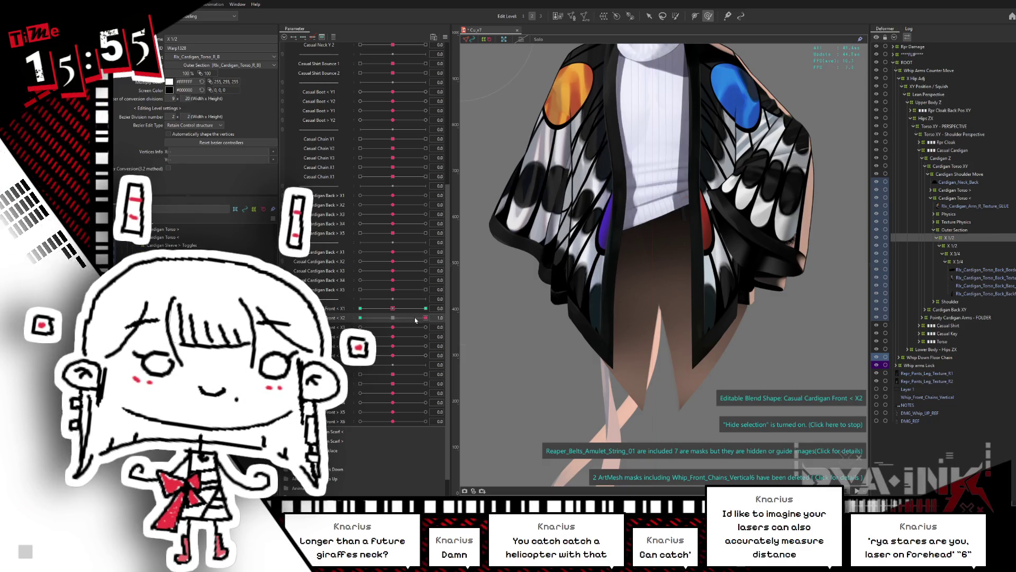
pyautogui.moveTo(431, 319)
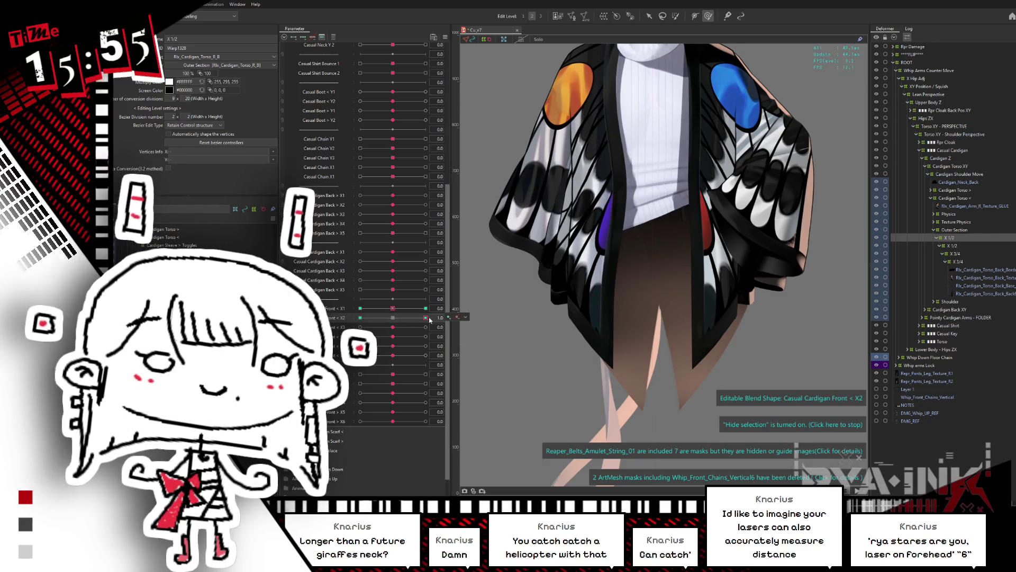
pyautogui.click(360, 318)
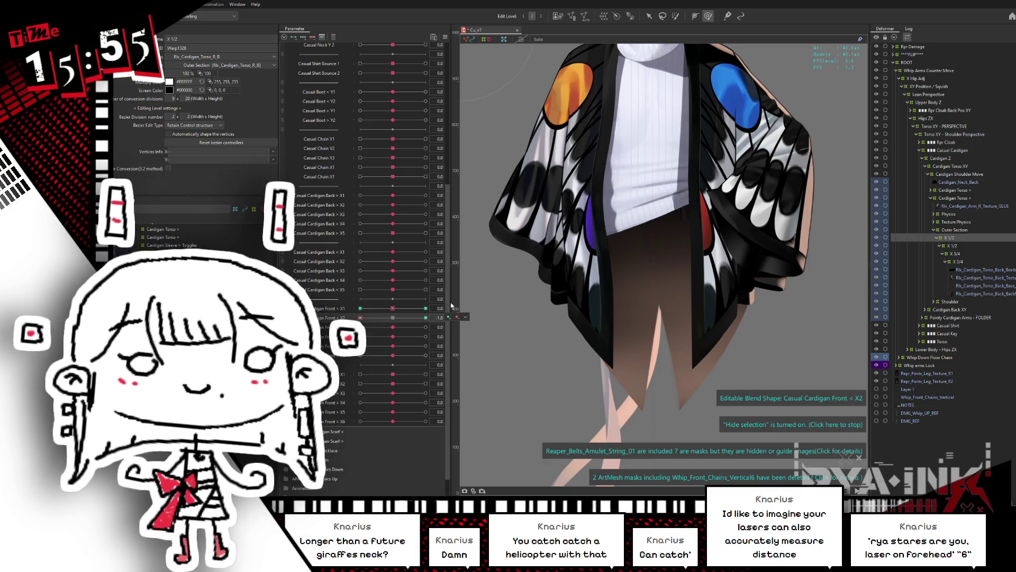
pyautogui.click(440, 306)
pyautogui.click(546, 298)
pyautogui.moveTo(400, 319); pyautogui.dragTo(366, 314)
# Step: Select the X 1/2 warp deformer, preview the X3 sway at maximum, and reset X3 to 0
pyautogui.click(953, 239)
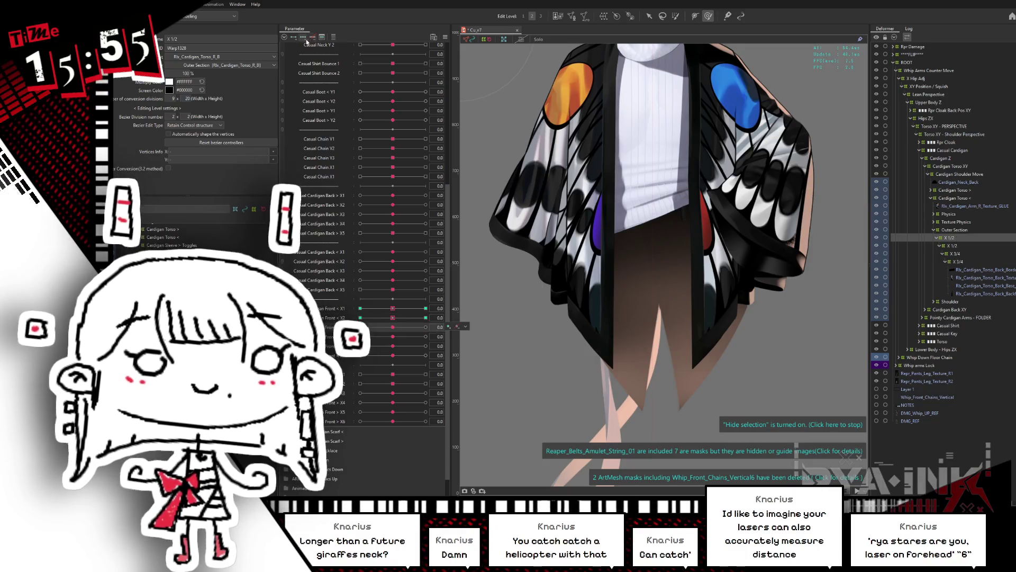
pyautogui.moveTo(400, 329); pyautogui.dragTo(425, 328)
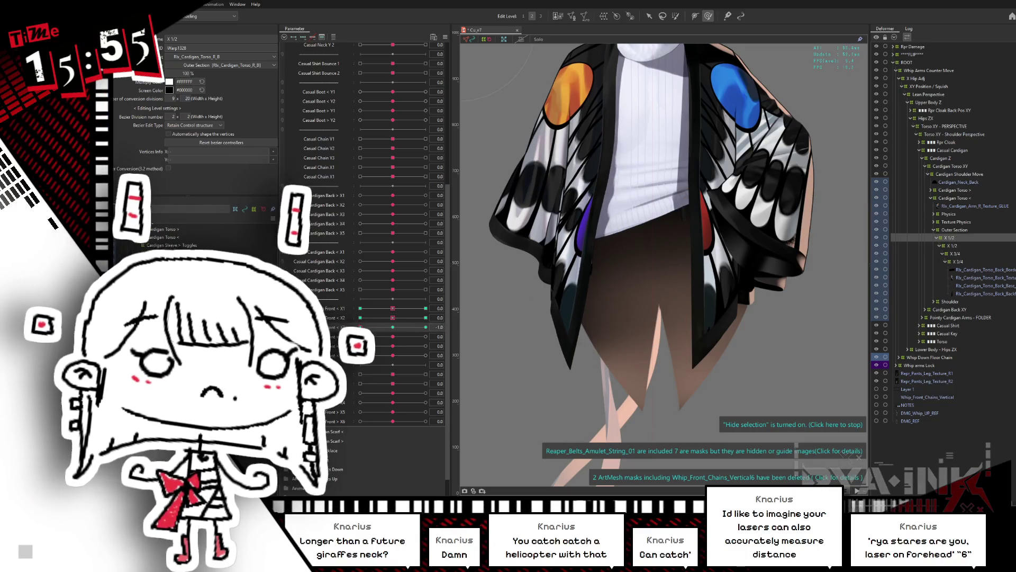
pyautogui.click(396, 328)
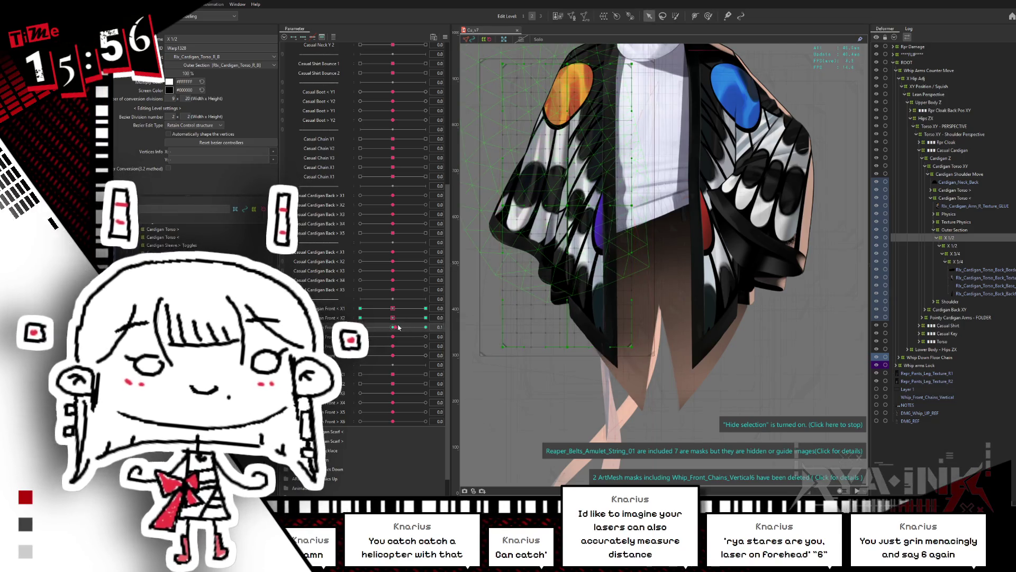
# Step: At the front sway parameter's 1 key, lift the lower warp grid points and tilt them counter-clockwise
pyautogui.moveTo(404, 326); pyautogui.dragTo(425, 327)
pyautogui.moveTo(656, 169); pyautogui.dragTo(442, 335)
pyautogui.moveTo(576, 248); pyautogui.dragTo(576, 235)
pyautogui.moveTo(570, 173); pyautogui.dragTo(570, 170)
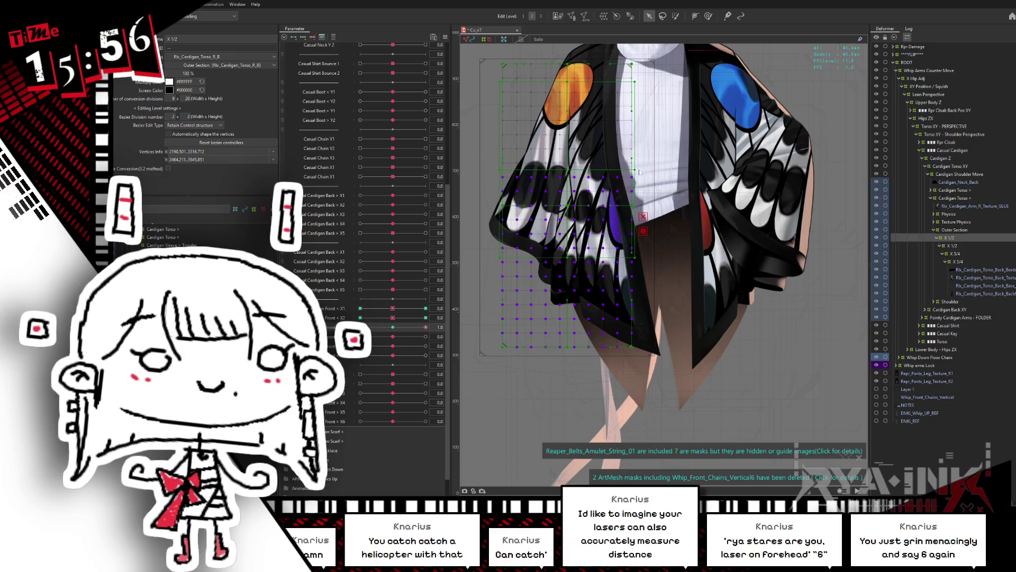
pyautogui.moveTo(639, 170); pyautogui.dragTo(639, 165)
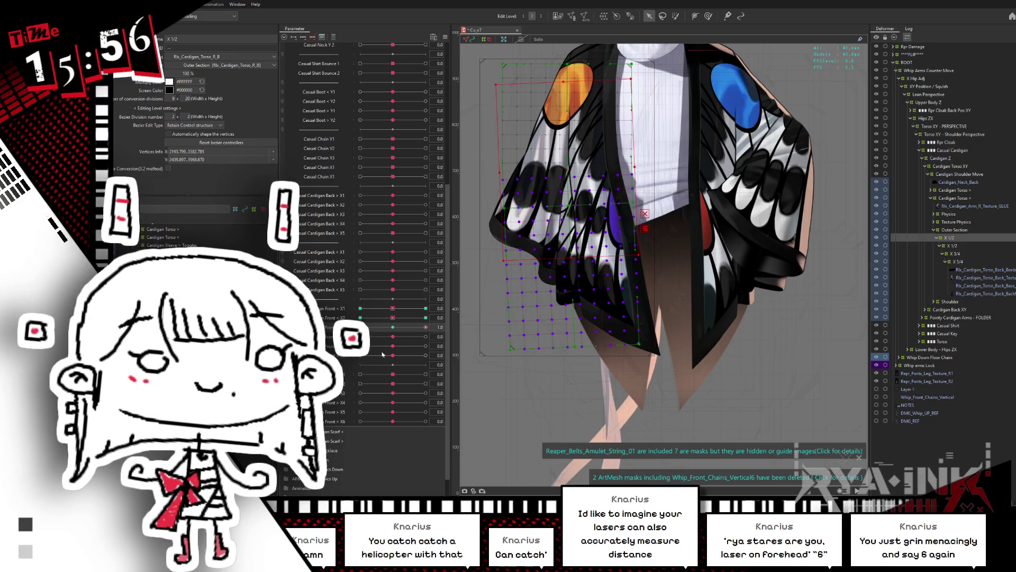
# Step: Preview the sway at -1, -0.3 and neutral, undoing accidental changes and the last grid nudges
pyautogui.moveTo(392, 328); pyautogui.dragTo(361, 327)
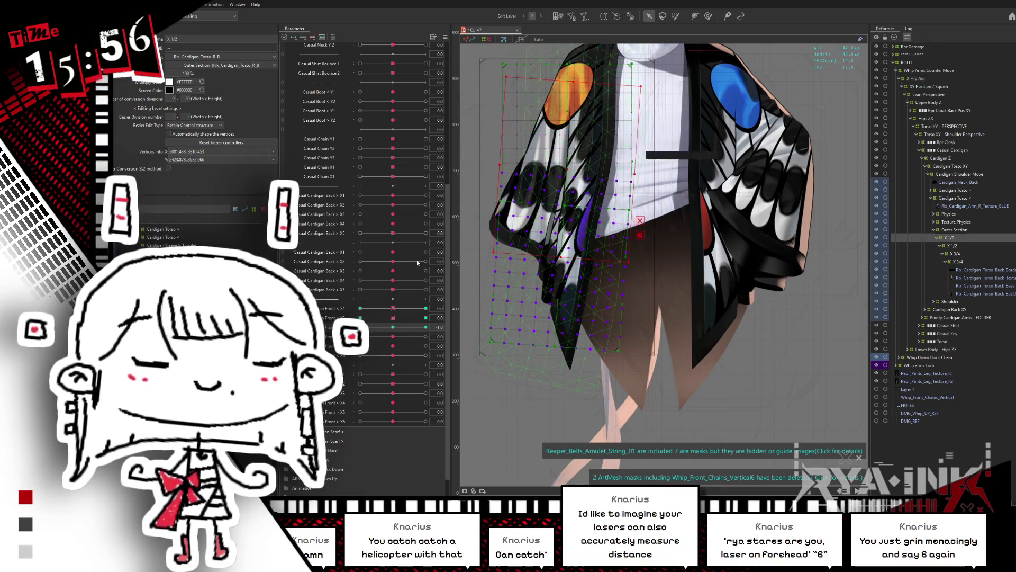
pyautogui.moveTo(360, 327); pyautogui.dragTo(388, 327)
pyautogui.hotkey('ctrl', 'z')
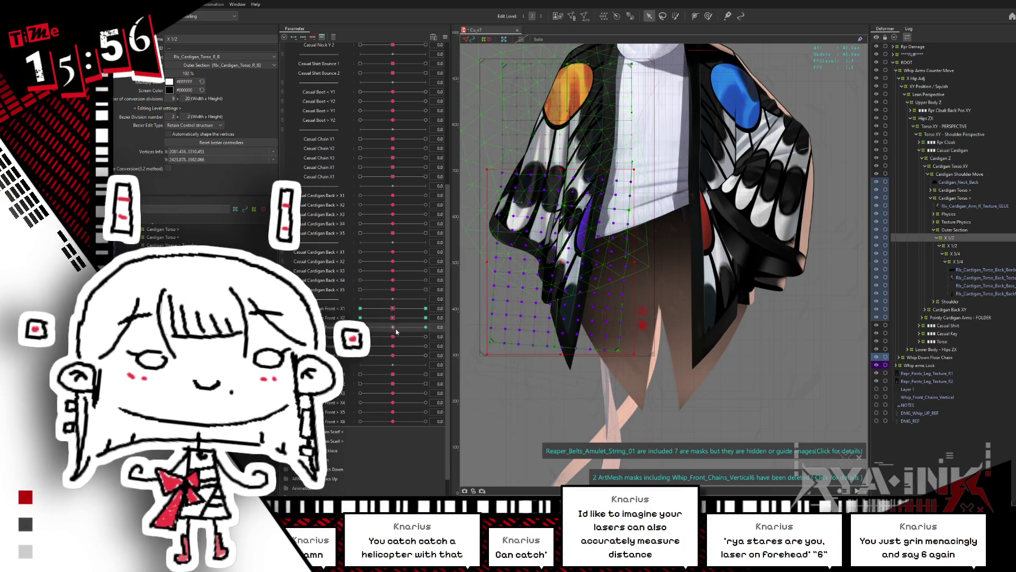
pyautogui.click(395, 328)
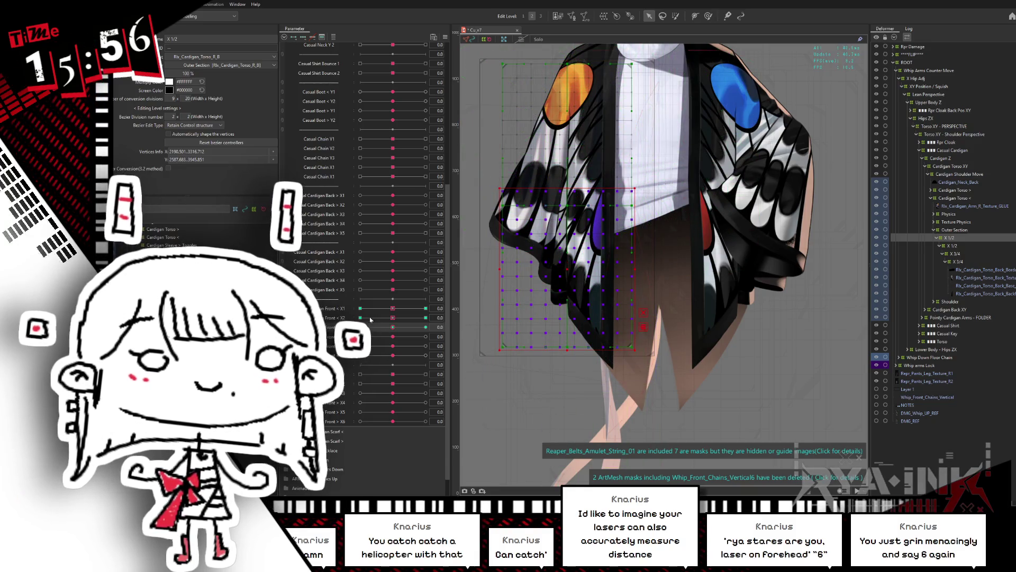
pyautogui.hotkey('ctrl', 'z')
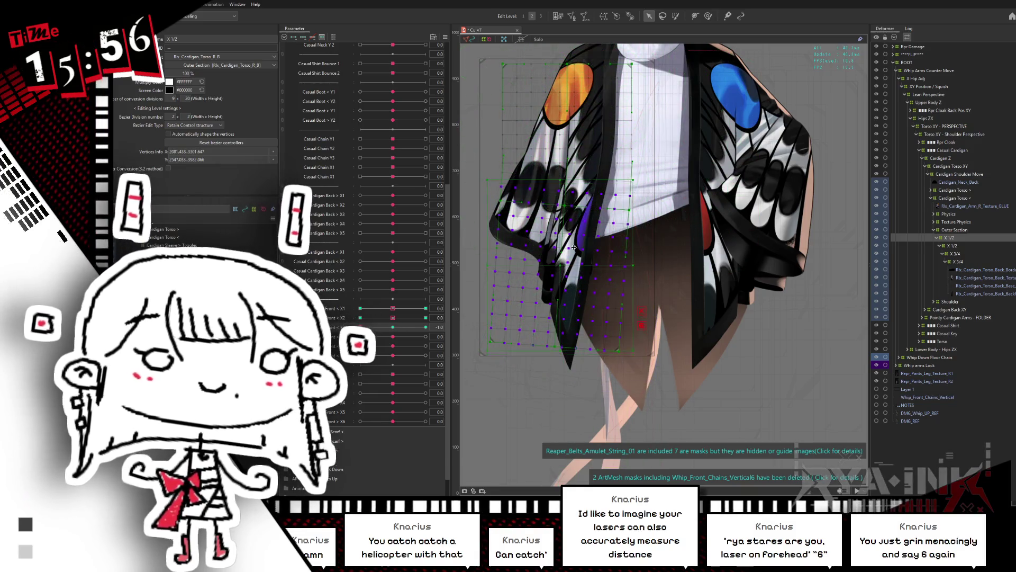
pyautogui.hotkey('ctrl', 'z')
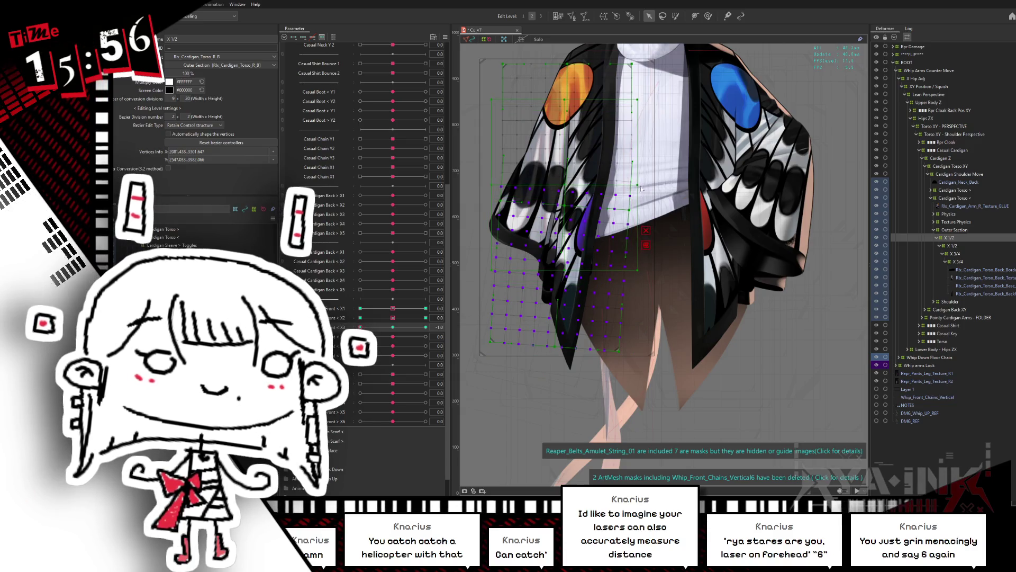
pyautogui.hotkey('ctrl', 'z')
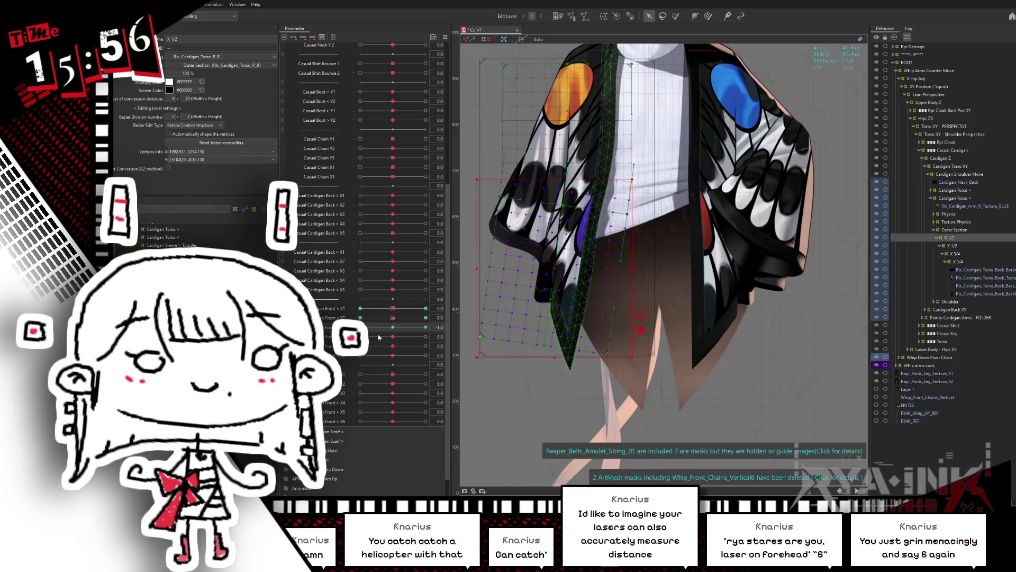
# Step: Scrub the sway through +1, -0.4 and 0.5, return it to neutral, and hide the mesh overlay
pyautogui.click(426, 327)
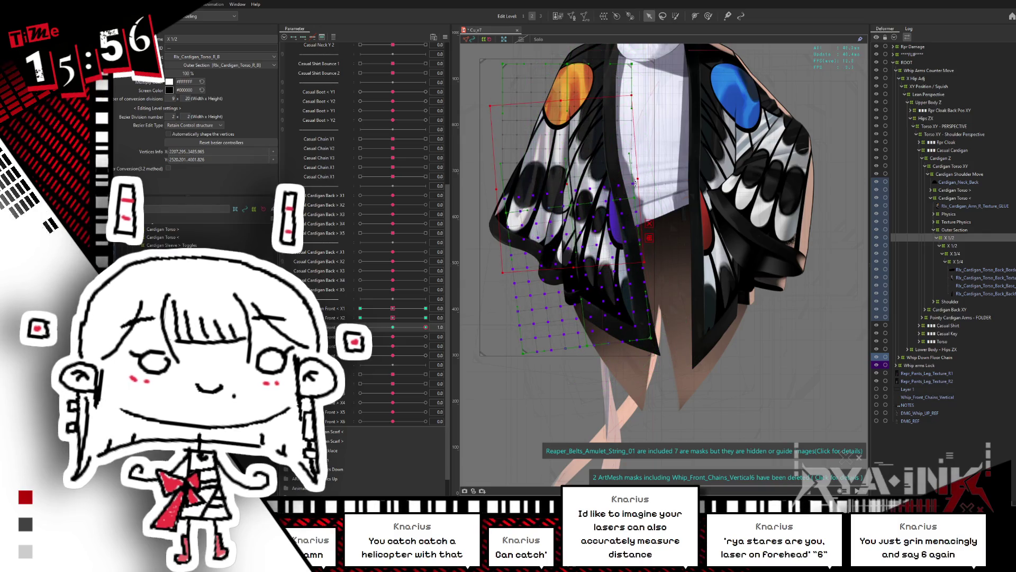
pyautogui.click(380, 327)
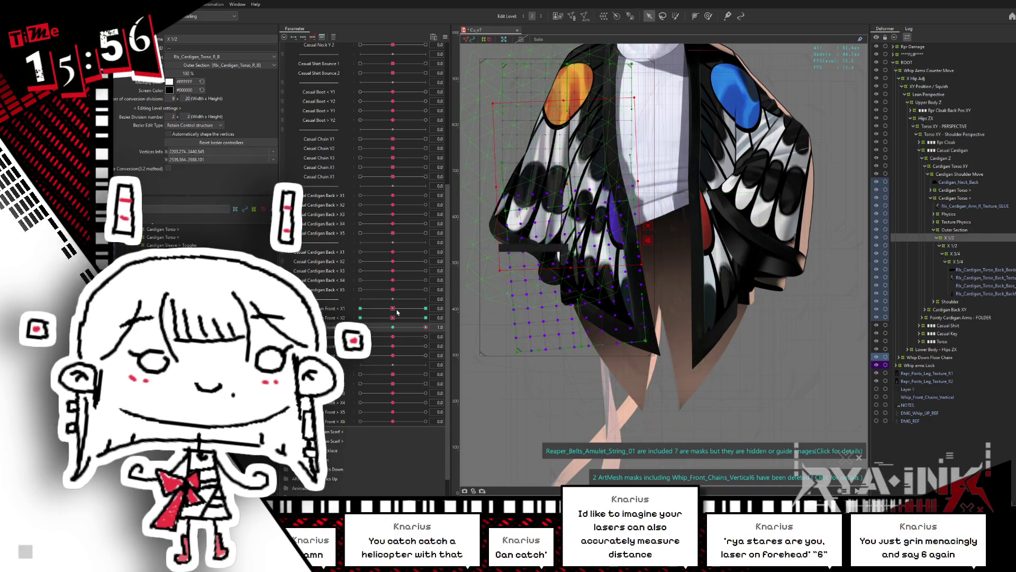
pyautogui.click(425, 327)
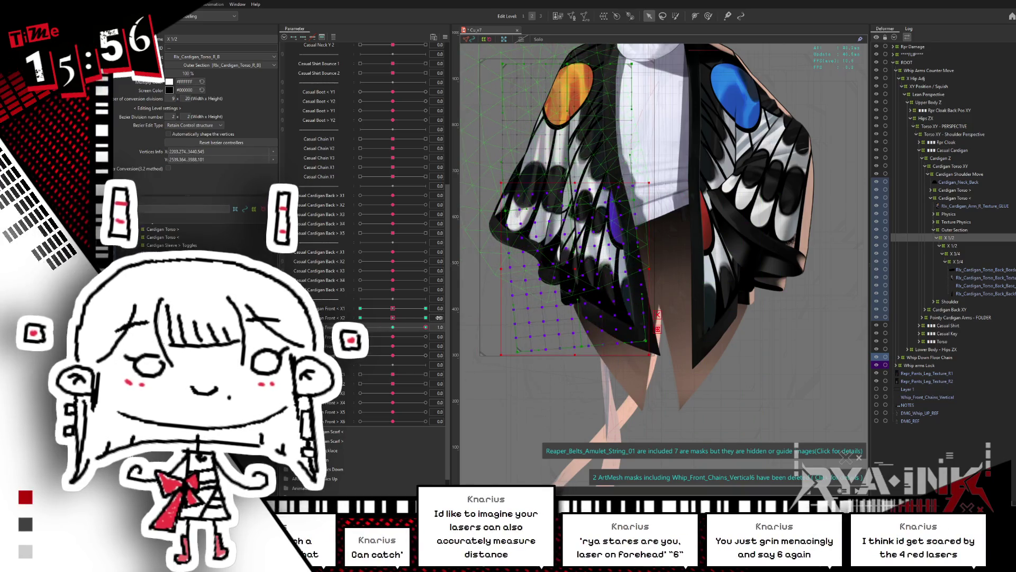
pyautogui.click(408, 328)
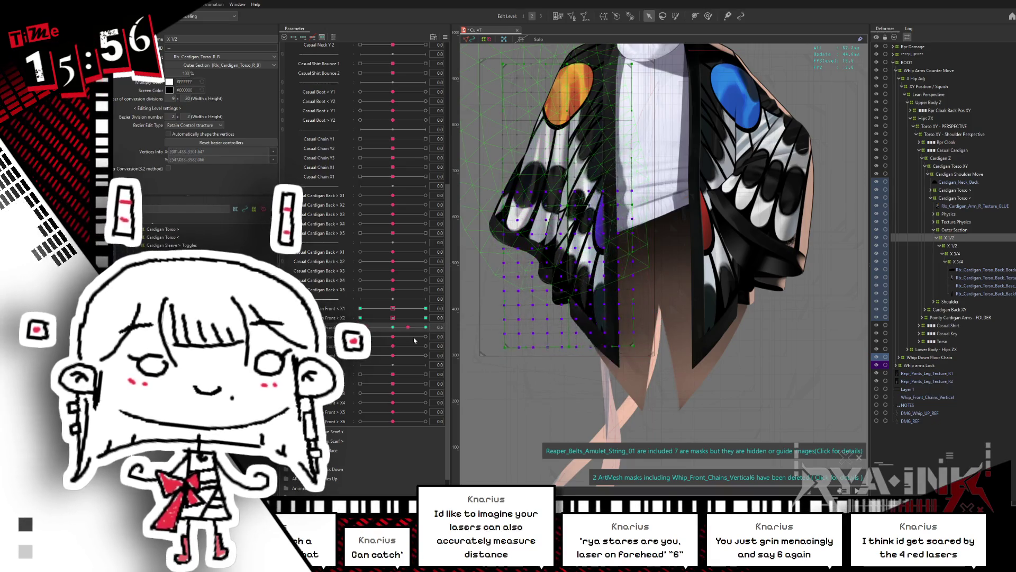
pyautogui.click(393, 327)
pyautogui.hotkey('ctrl', 'h')
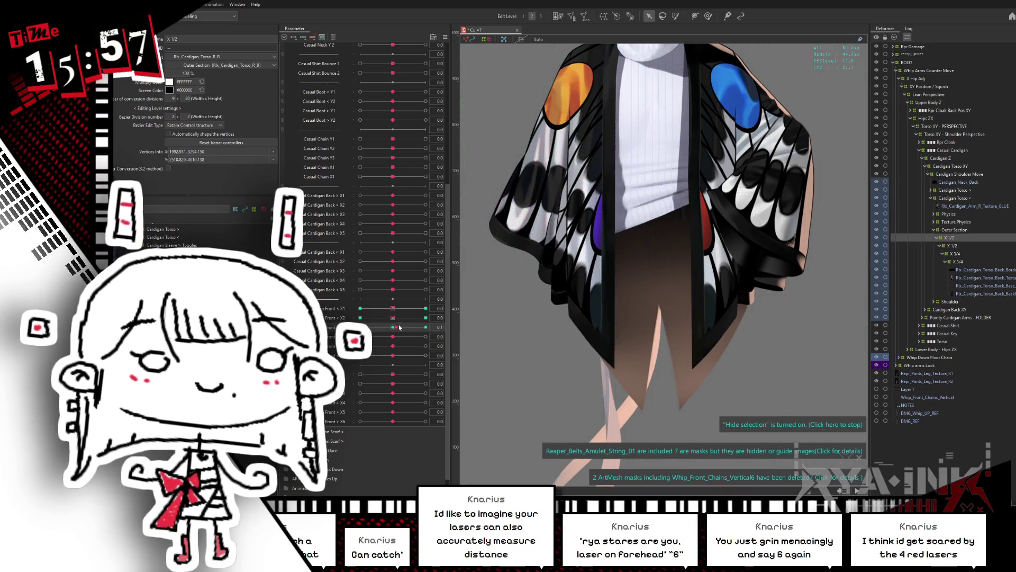
# Step: Preview the cardigan front sway at +1, 0.9, -1, rest and an in-between pose
pyautogui.click(425, 327)
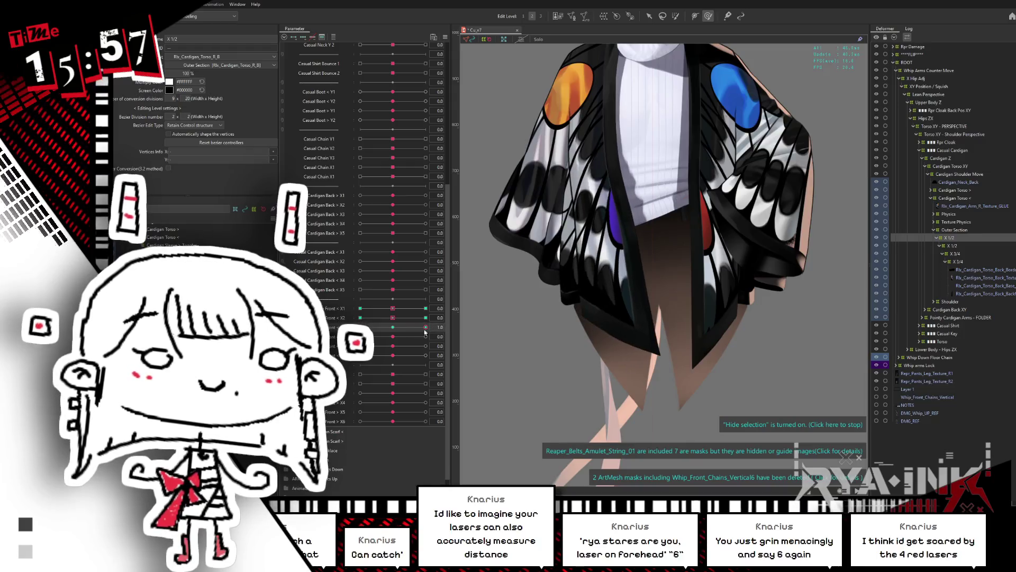
pyautogui.click(422, 327)
pyautogui.click(363, 327)
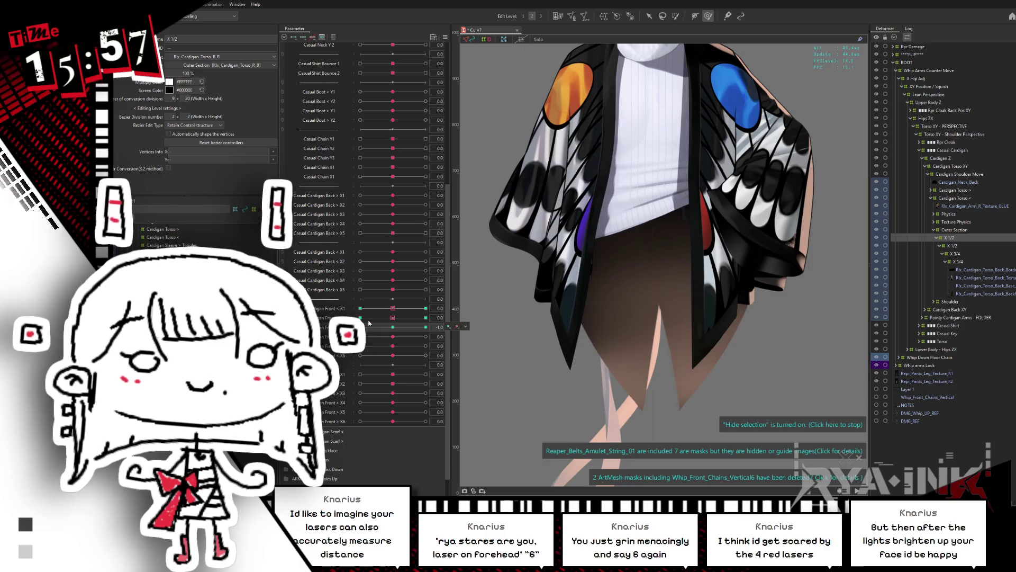
pyautogui.click(400, 331)
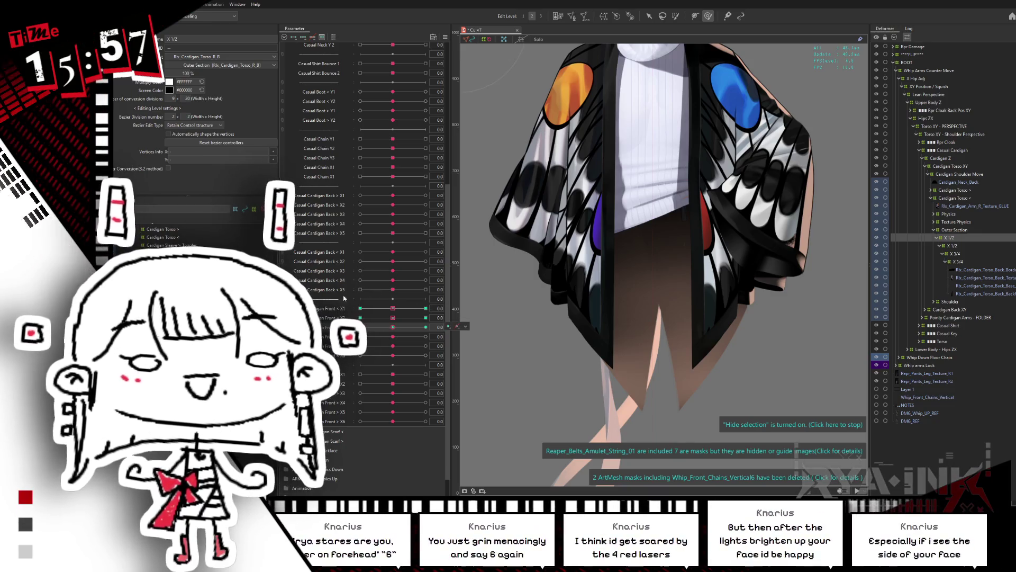
pyautogui.moveTo(393, 327)
pyautogui.mouseDown()
pyautogui.moveTo(417, 328)
pyautogui.moveTo(322, 321)
pyautogui.mouseUp()
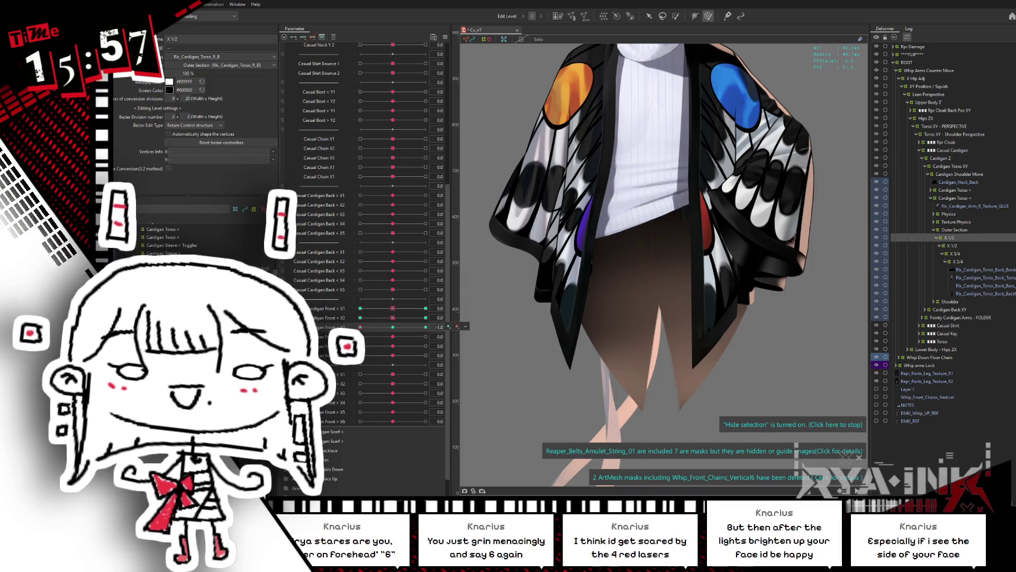
pyautogui.moveTo(388, 327); pyautogui.dragTo(360, 327)
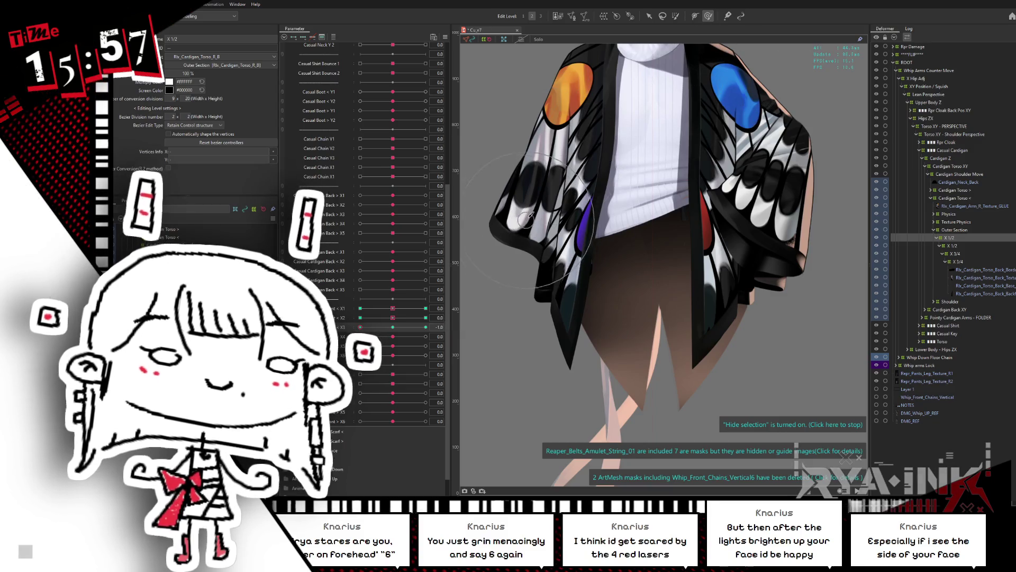
# Step: Tweak cardigan mesh vertices at the 1 keyform, check the blend near -0.7, save, and select the nested X 1/2 deformer
pyautogui.click(463, 281)
pyautogui.click(426, 327)
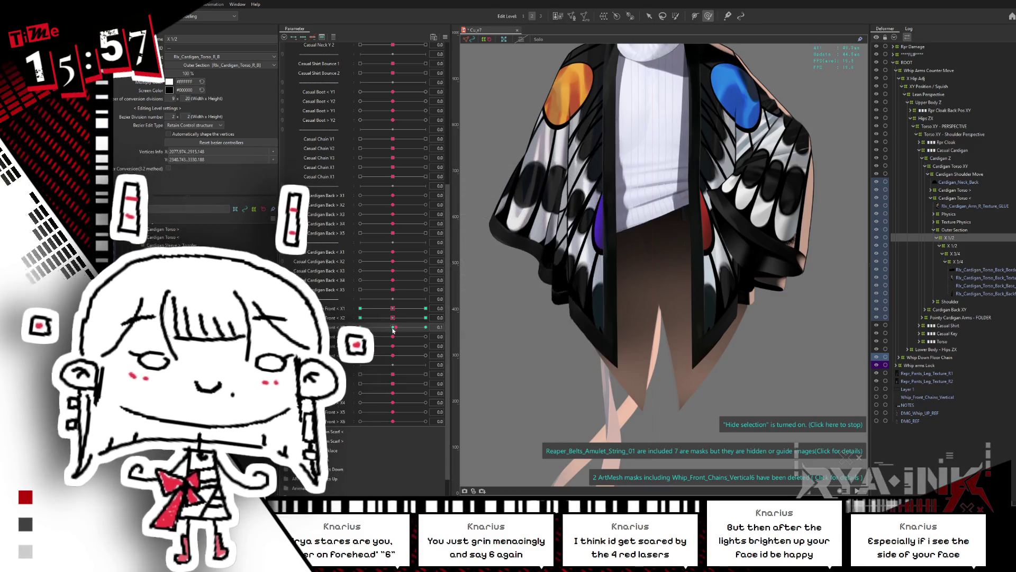
pyautogui.click(549, 272)
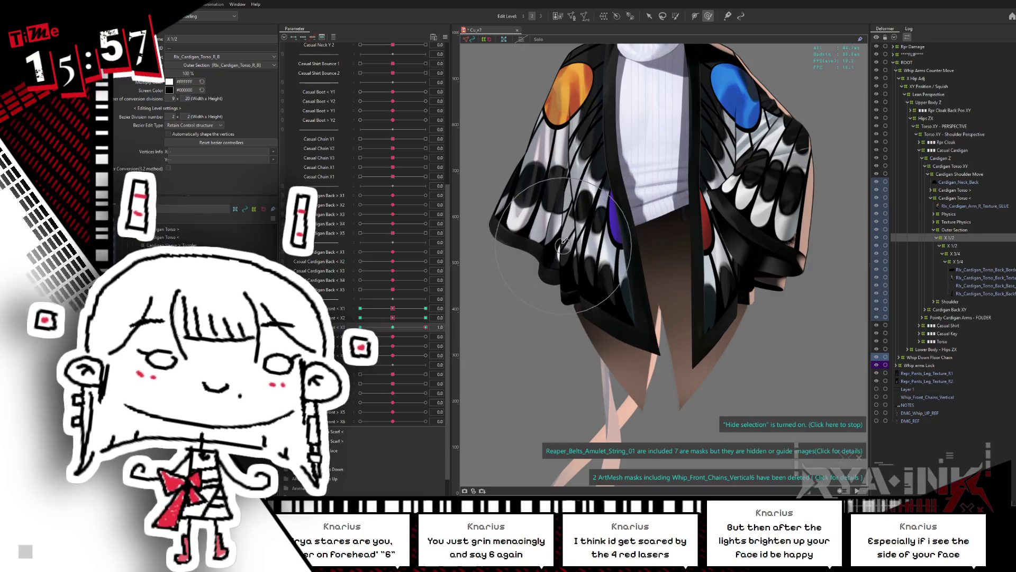
pyautogui.click(387, 327)
pyautogui.moveTo(387, 328); pyautogui.dragTo(445, 315)
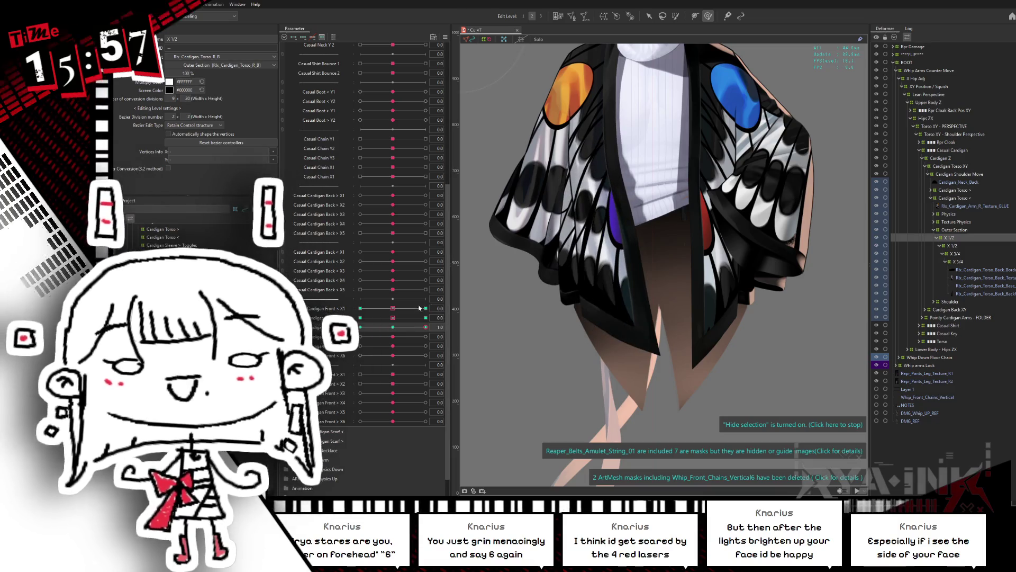
pyautogui.moveTo(409, 334)
pyautogui.mouseDown()
pyautogui.moveTo(358, 329)
pyautogui.moveTo(447, 334)
pyautogui.mouseUp()
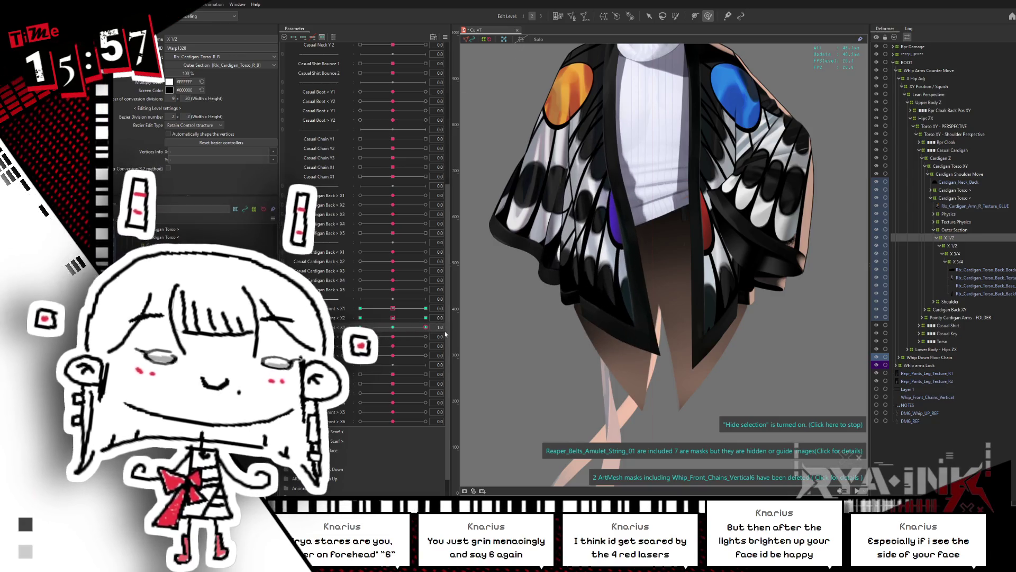
pyautogui.hotkey('ctrl', 's')
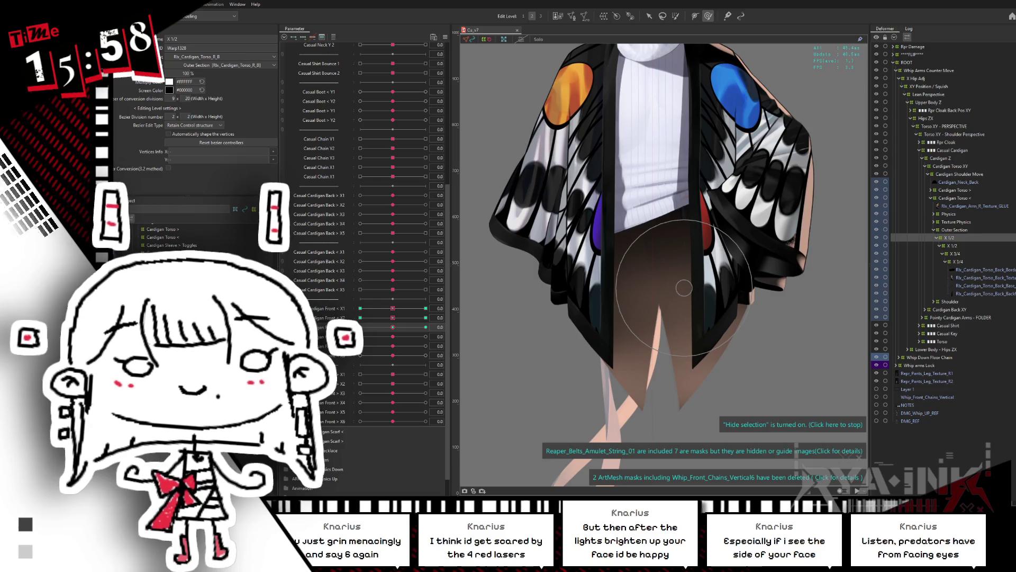
pyautogui.click(959, 247)
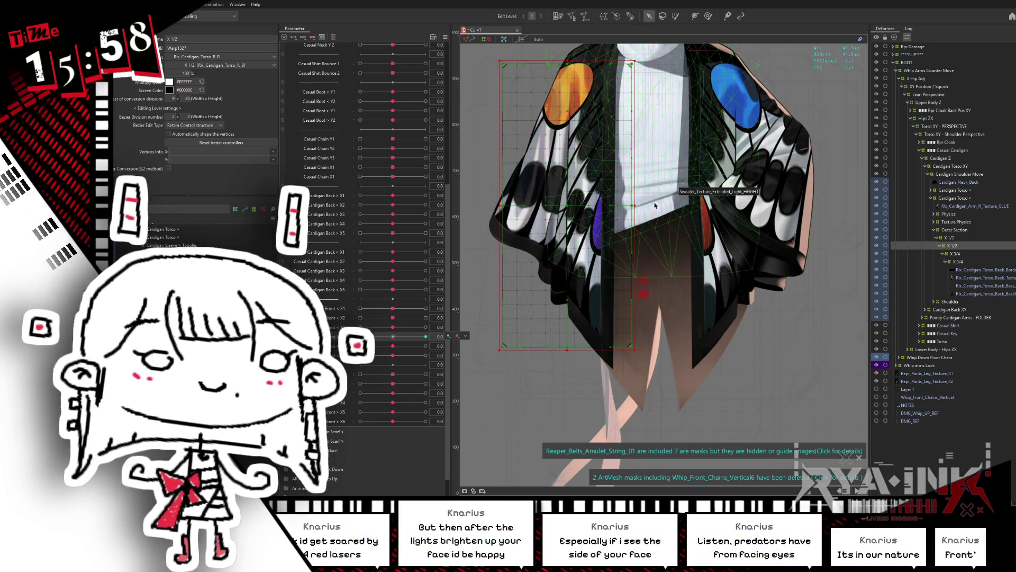
# Step: Select the left cardigan front's vertices and compare its skewed -1 and 1 sway keyforms
pyautogui.moveTo(654, 201); pyautogui.dragTo(470, 407)
pyautogui.click(392, 336)
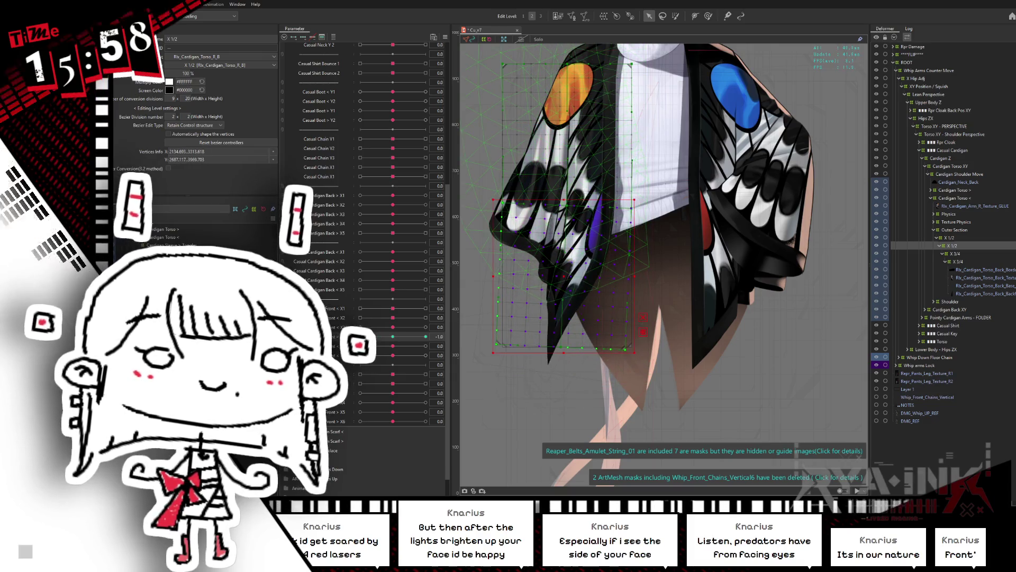
pyautogui.click(425, 337)
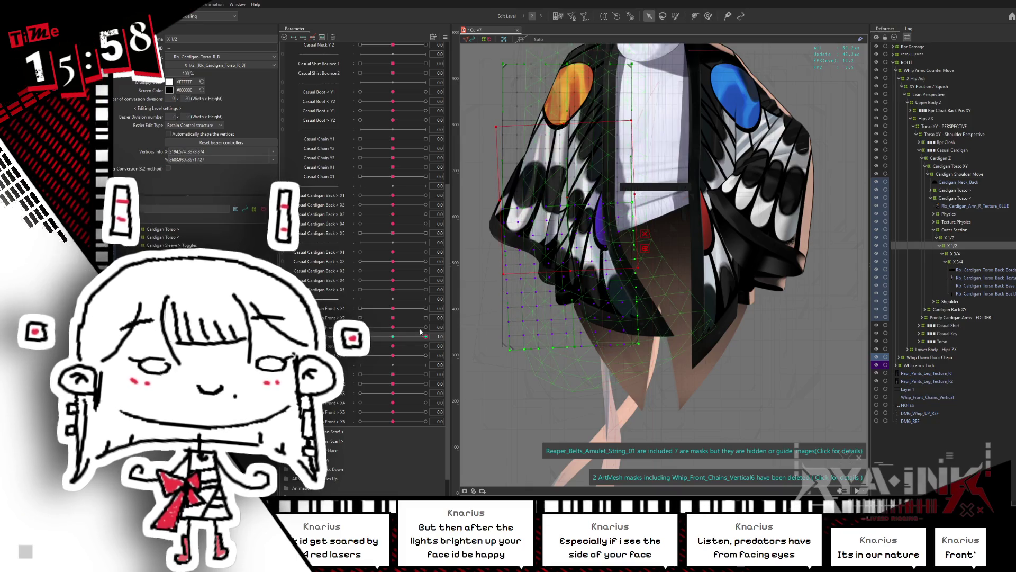
pyautogui.click(393, 337)
pyautogui.click(360, 337)
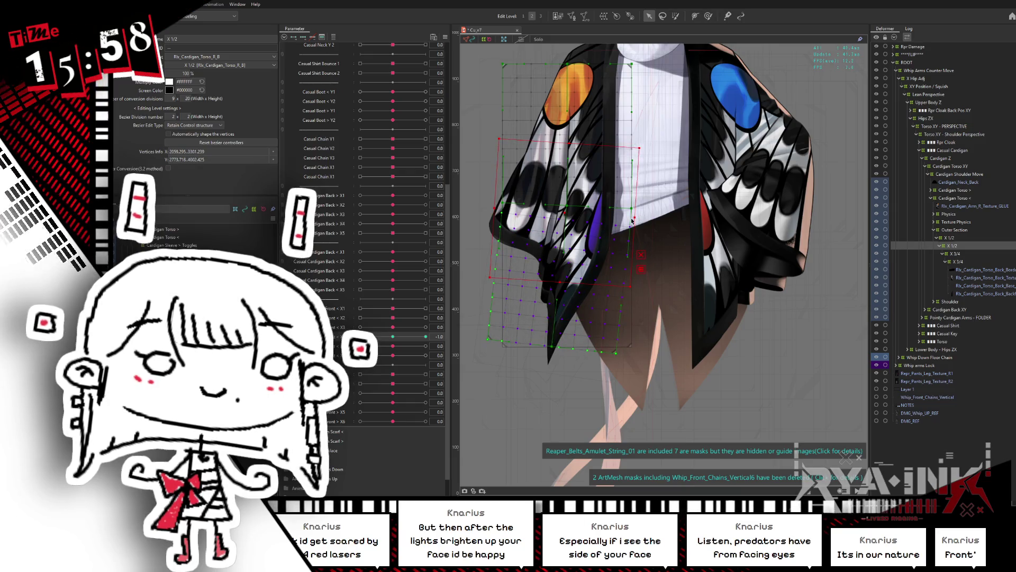
pyautogui.click(426, 337)
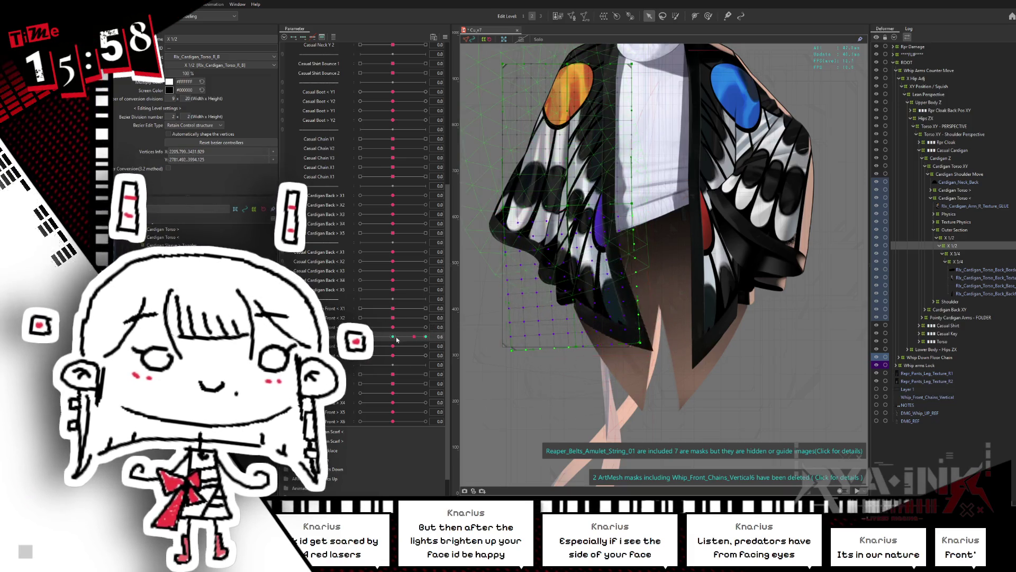
pyautogui.click(360, 337)
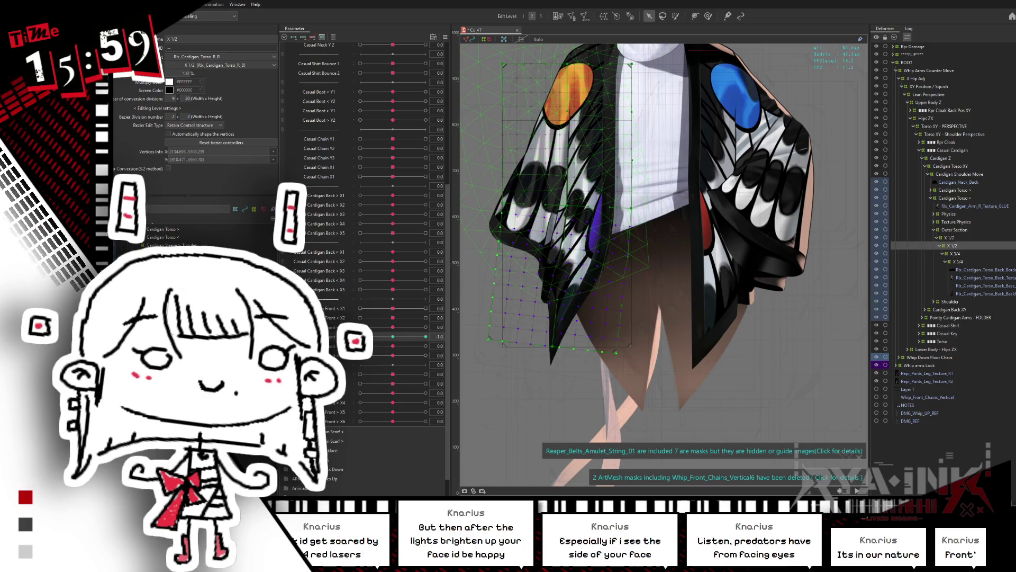
# Step: Reshape the whole cardigan mesh at the -1 and 1 sway keyforms, then pick the brush deform tool
pyautogui.click(411, 335)
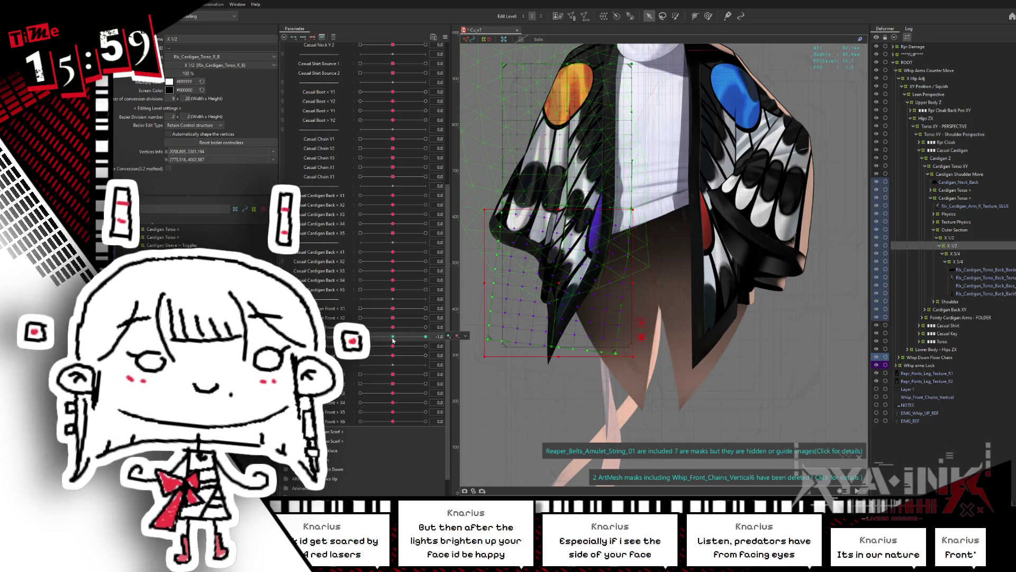
pyautogui.click(394, 339)
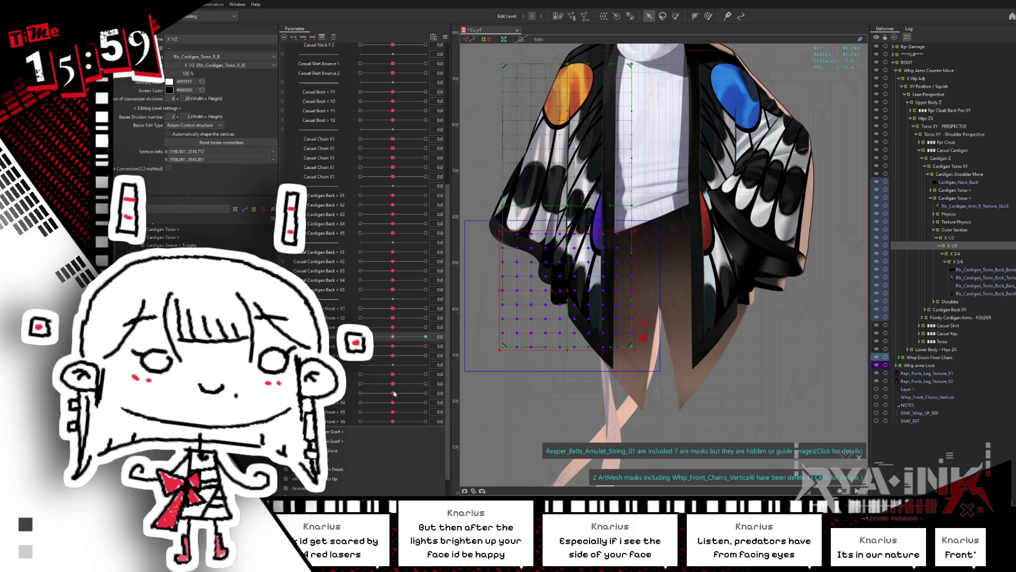
pyautogui.click(360, 337)
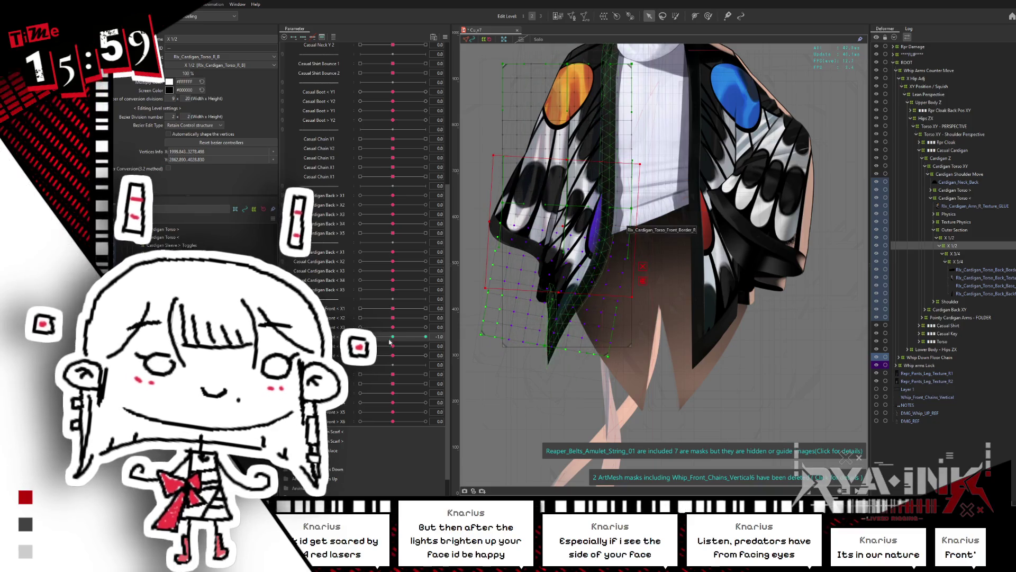
pyautogui.click(425, 337)
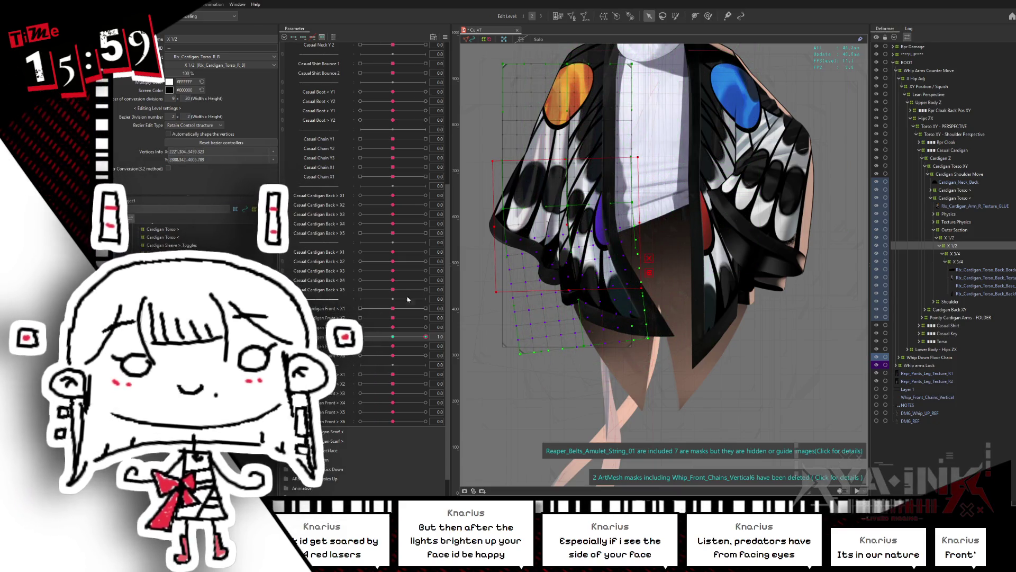
pyautogui.moveTo(395, 337)
pyautogui.mouseDown()
pyautogui.moveTo(360, 337)
pyautogui.moveTo(446, 338)
pyautogui.mouseUp()
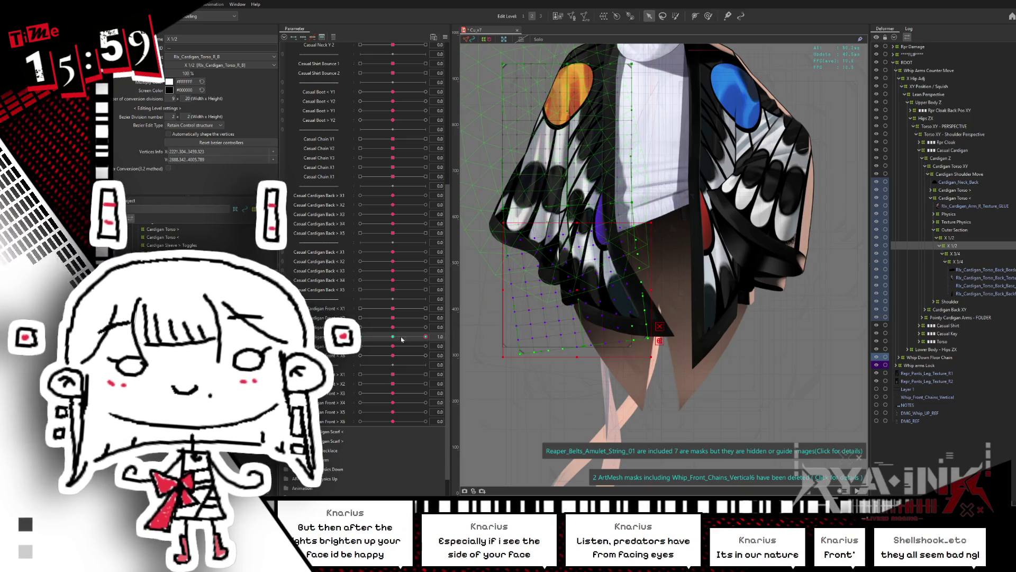
pyautogui.click(708, 16)
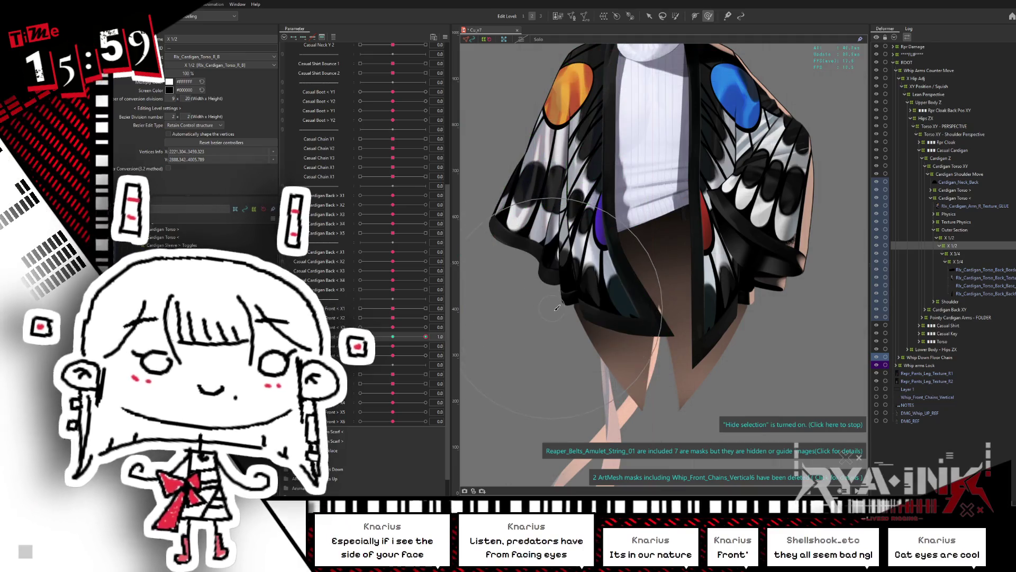
pyautogui.moveTo(556, 314); pyautogui.dragTo(545, 274)
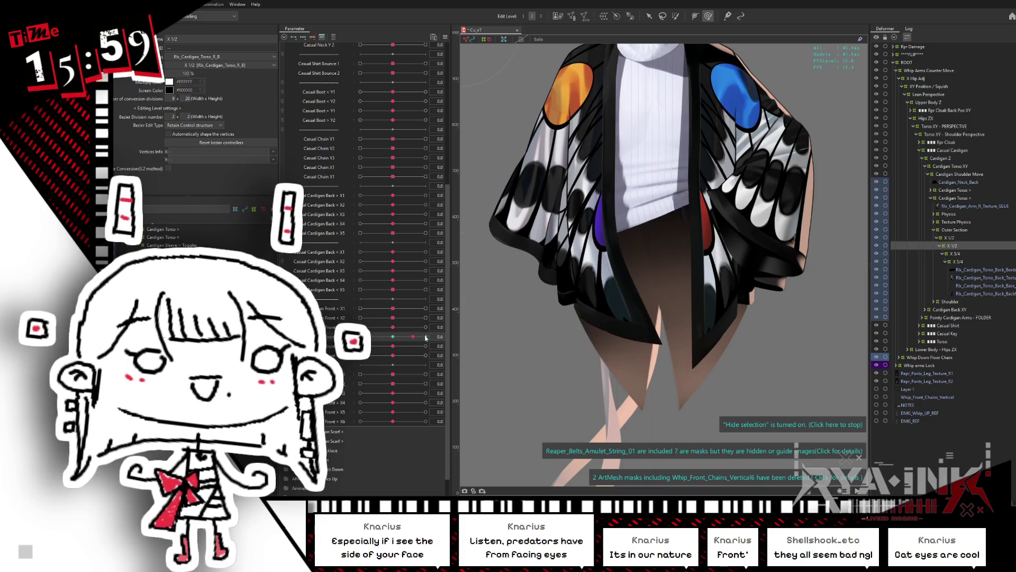
pyautogui.moveTo(610, 362); pyautogui.dragTo(561, 397)
pyautogui.hotkey('ctrl', 'z')
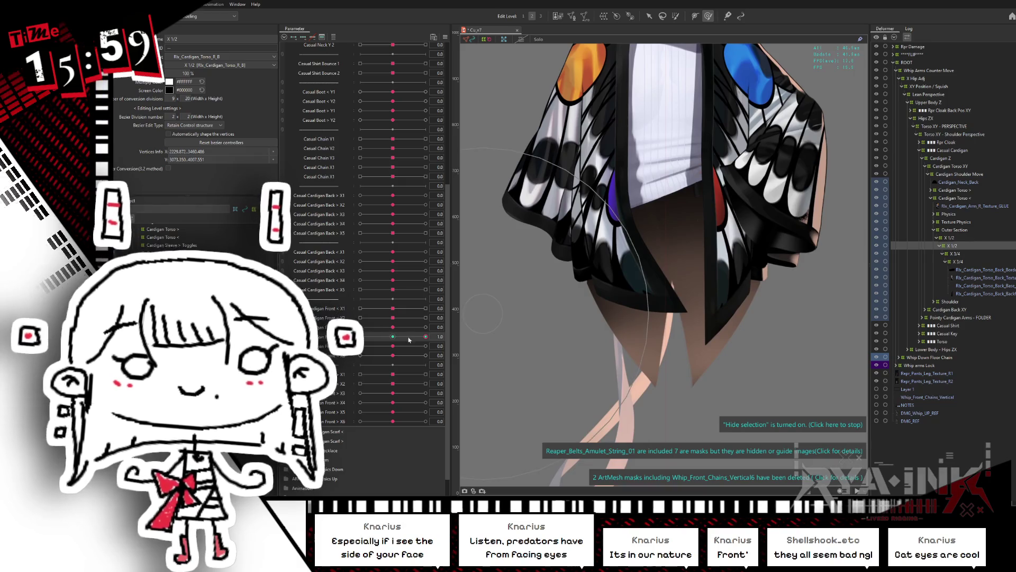
pyautogui.moveTo(408, 340); pyautogui.dragTo(387, 337)
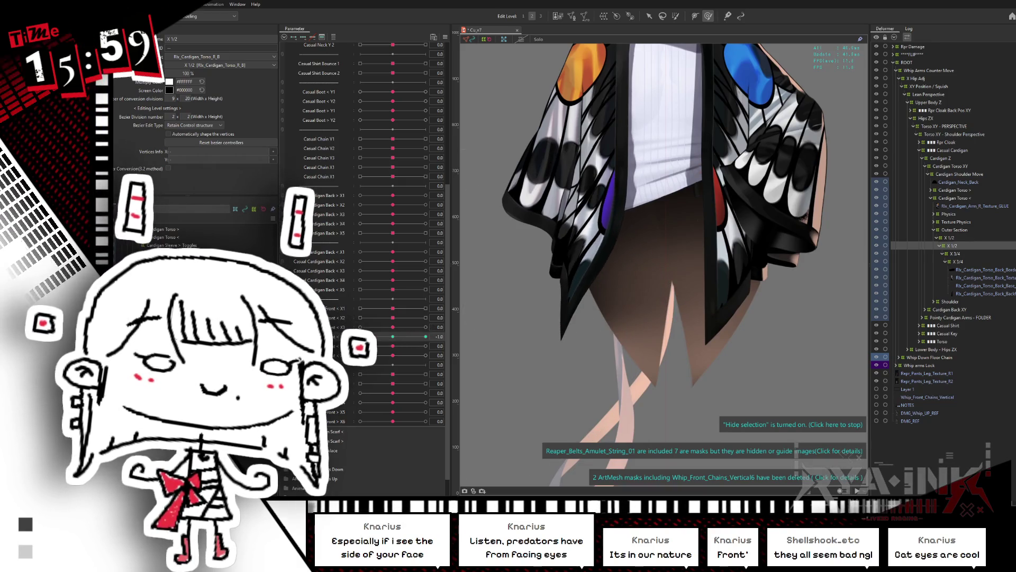
pyautogui.hotkey('ctrl', 'z')
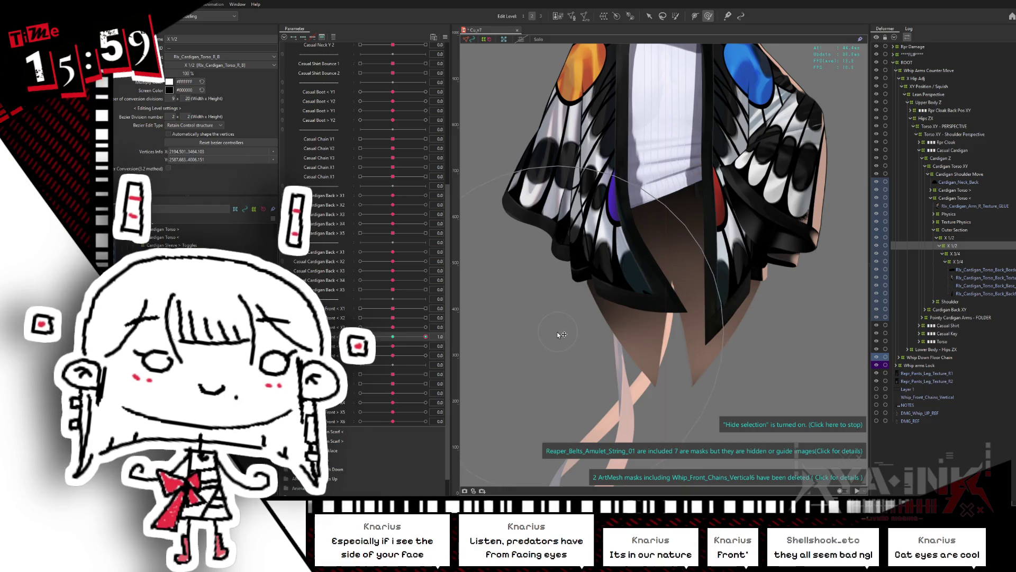
pyautogui.moveTo(426, 336); pyautogui.dragTo(389, 337)
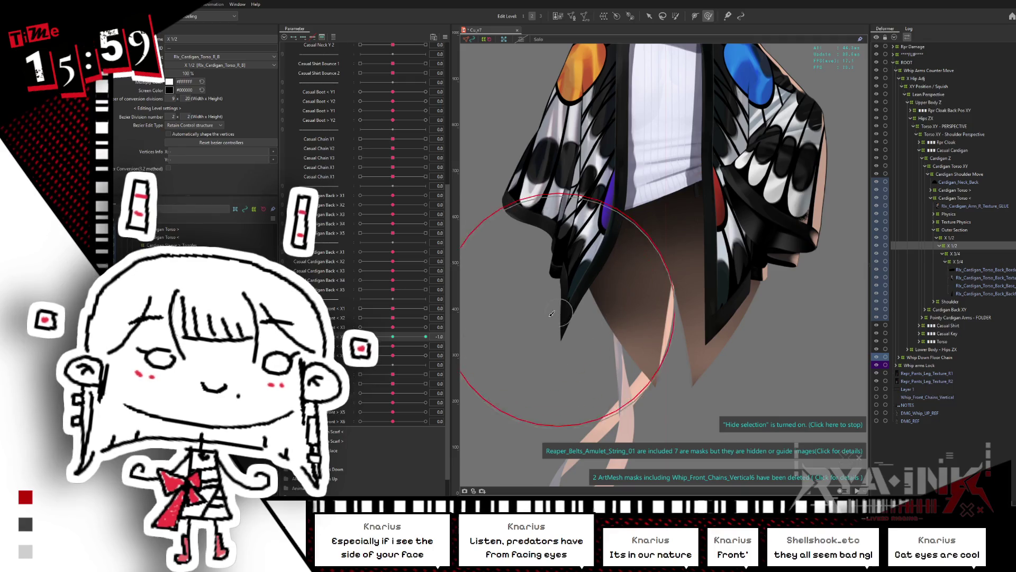
pyautogui.click(524, 337)
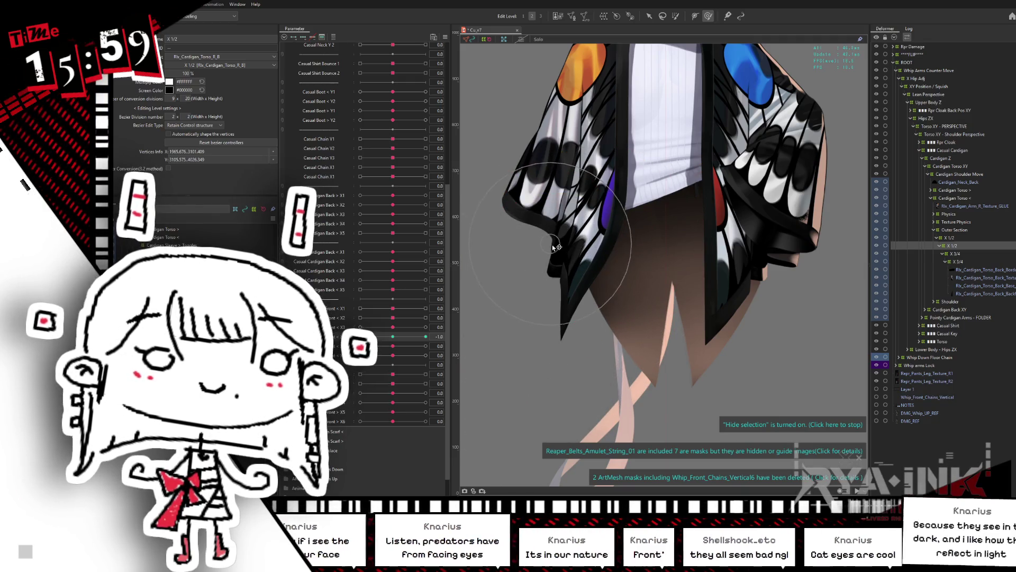
pyautogui.click(575, 241)
pyautogui.moveTo(575, 241); pyautogui.dragTo(569, 229)
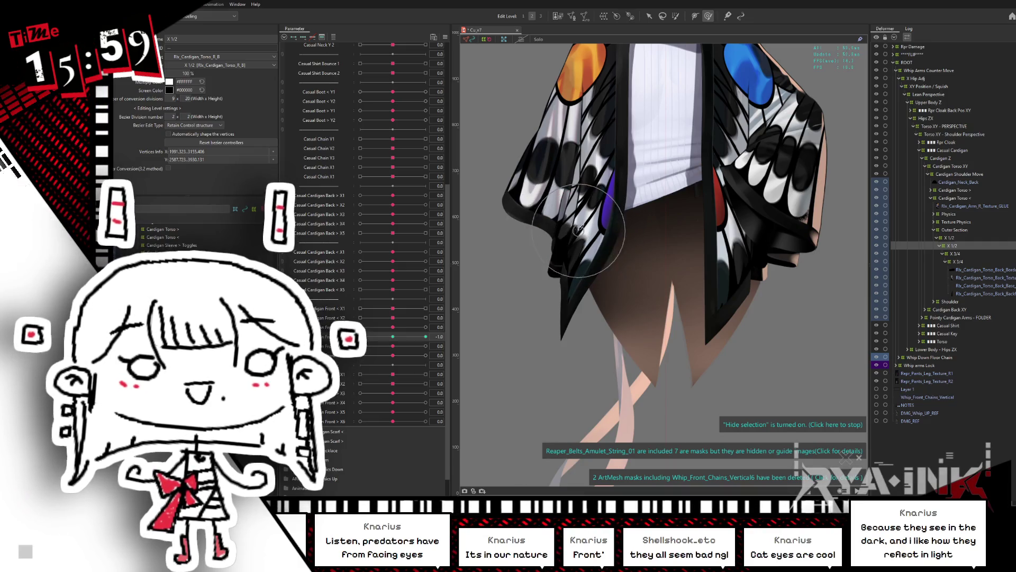
pyautogui.click(592, 256)
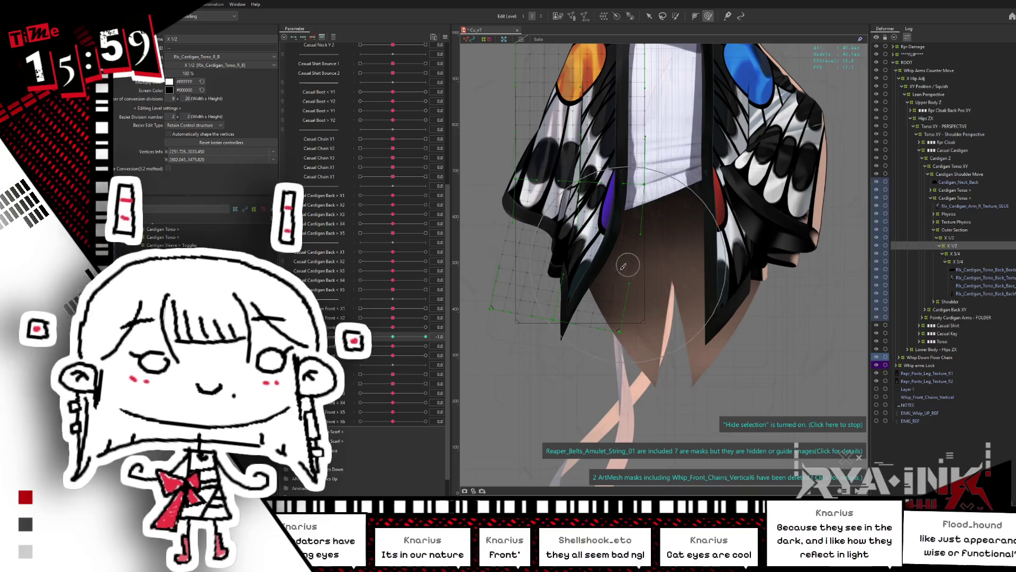
pyautogui.hscroll(-1, 609, 249)
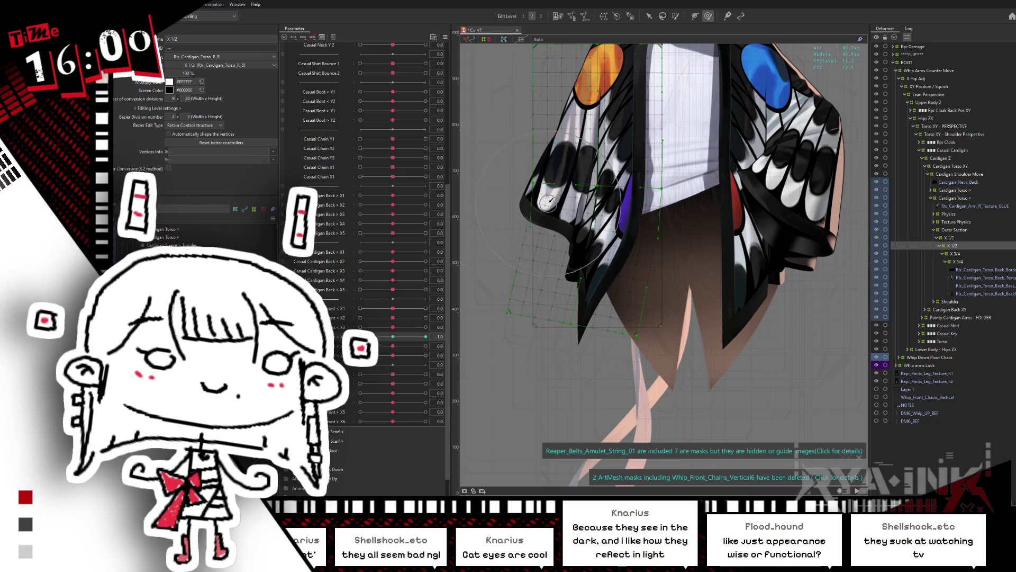
pyautogui.hotkey('ctrl', 'h')
pyautogui.moveTo(543, 198); pyautogui.dragTo(553, 175)
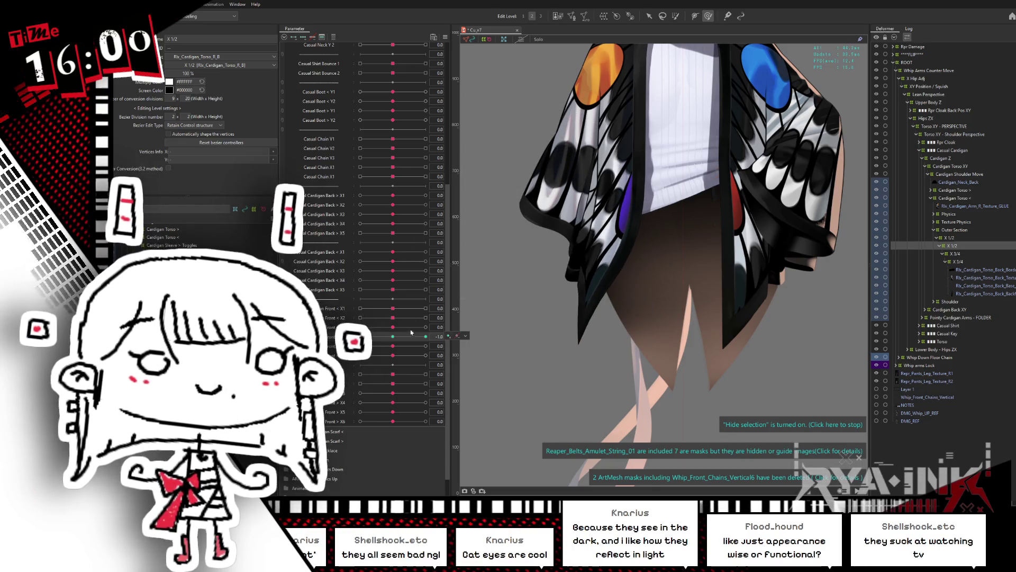
pyautogui.moveTo(368, 337); pyautogui.dragTo(448, 332)
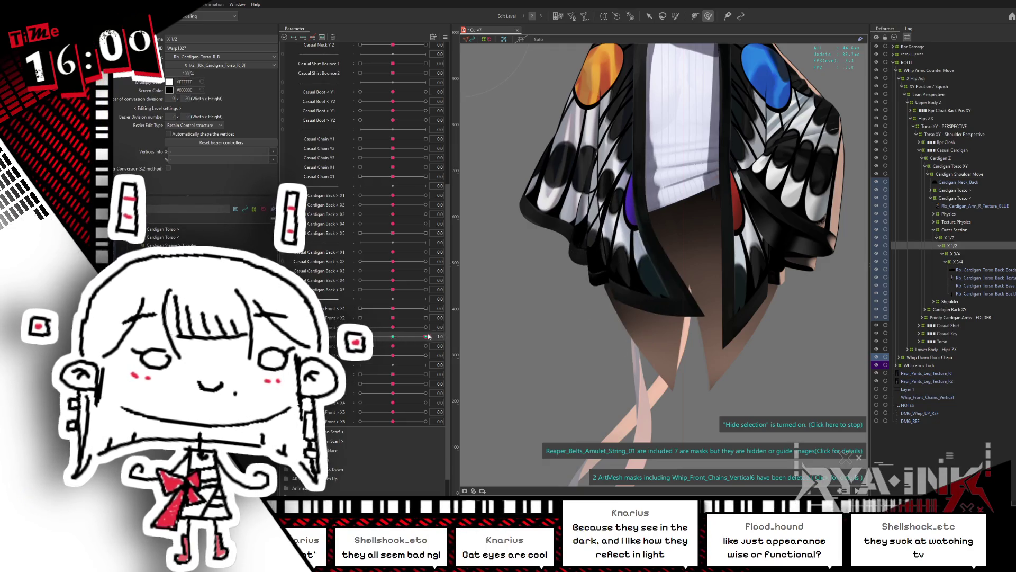
pyautogui.click(392, 337)
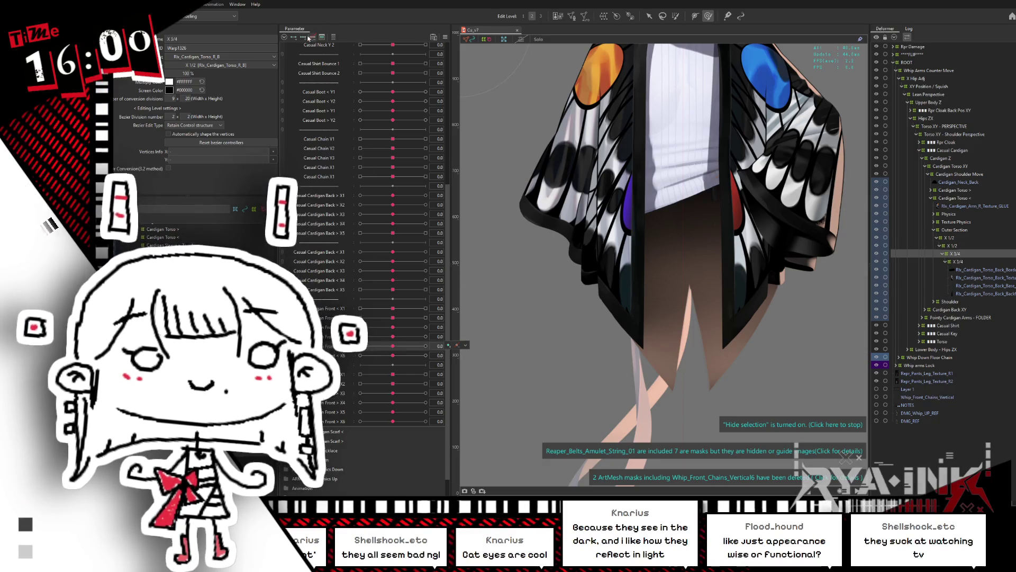
# Step: Reset the sway parameters to rest and marquee-select the X 3/4 warp deformer's lower grid rows
pyautogui.moveTo(399, 351)
pyautogui.mouseDown()
pyautogui.moveTo(423, 350)
pyautogui.moveTo(371, 340)
pyautogui.moveTo(387, 347)
pyautogui.mouseUp()
pyautogui.click(393, 346)
pyautogui.click(394, 337)
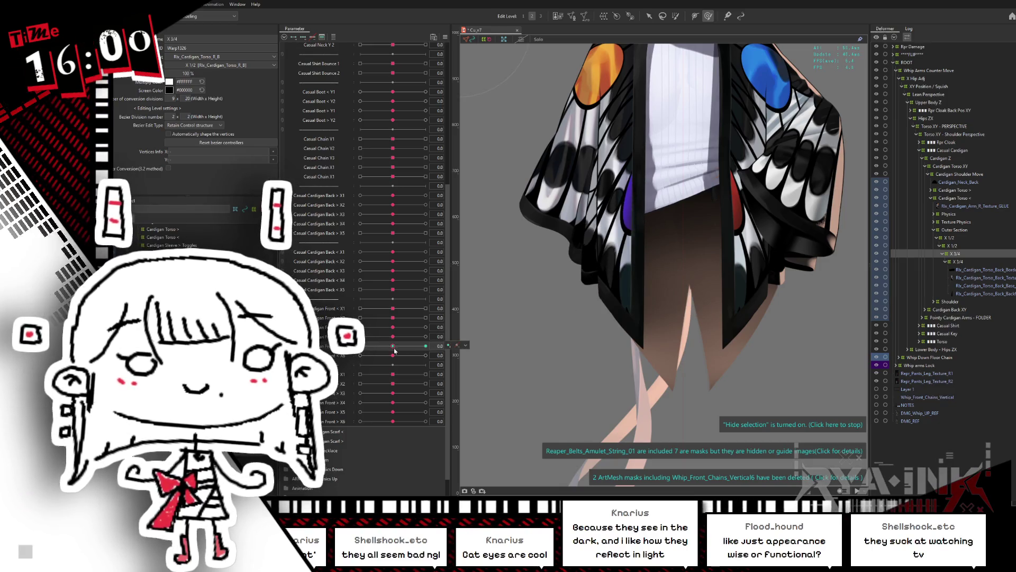
pyautogui.moveTo(631, 297); pyautogui.dragTo(661, 321)
pyautogui.click(648, 16)
pyautogui.click(643, 307)
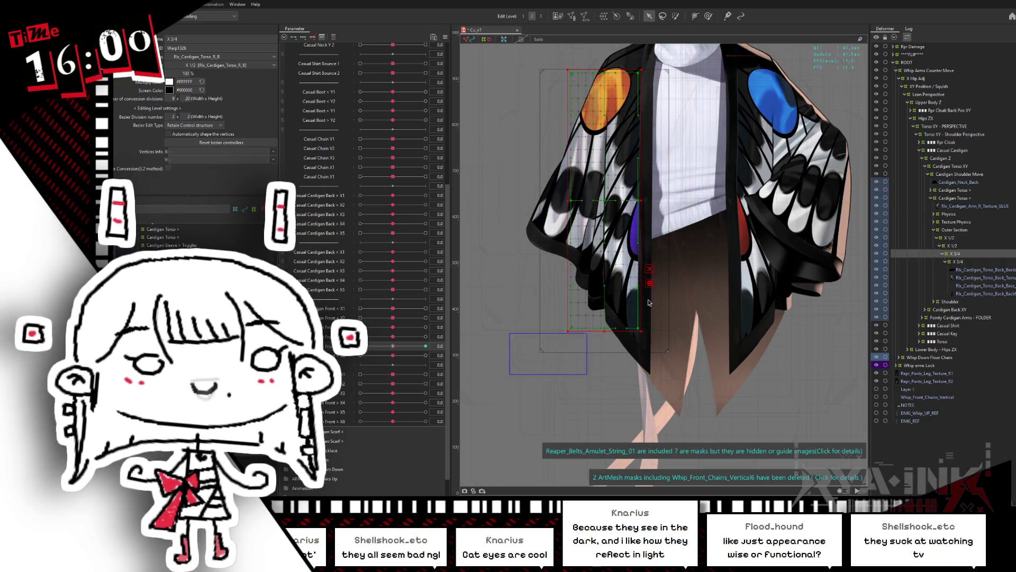
pyautogui.moveTo(649, 232); pyautogui.dragTo(564, 334)
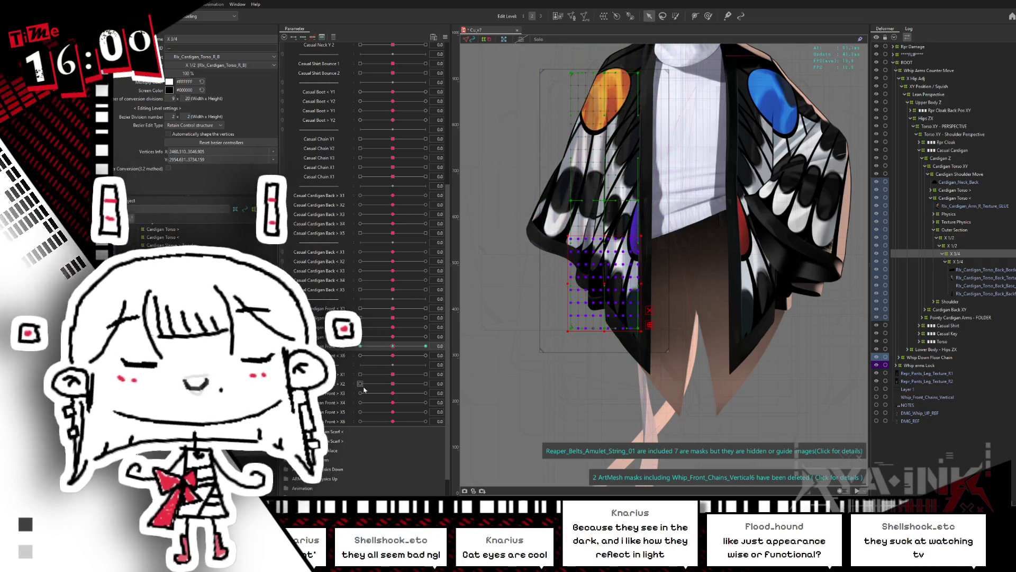
# Step: Skew the selected lower grid points one way at the -1 keyform and the opposite way at +1
pyautogui.click(392, 347)
pyautogui.moveTo(561, 184); pyautogui.dragTo(635, 280)
pyautogui.moveTo(640, 233); pyautogui.dragTo(648, 325)
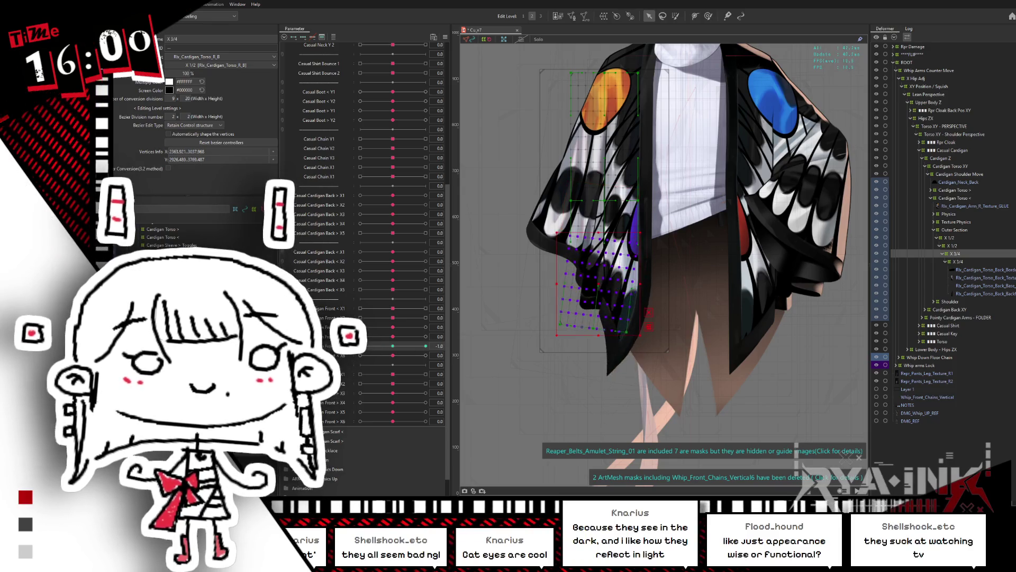
pyautogui.click(426, 345)
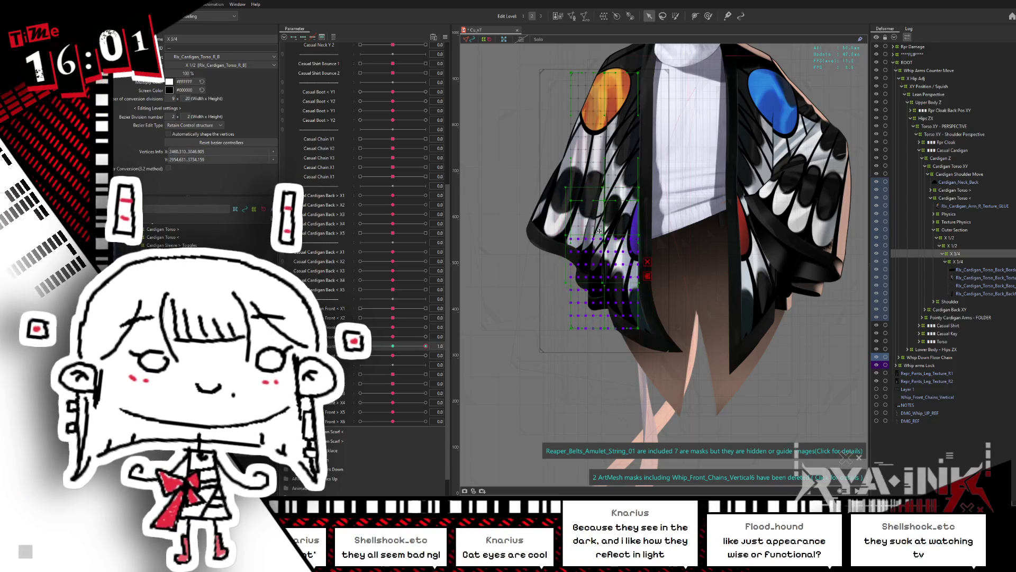
pyautogui.moveTo(600, 231); pyautogui.dragTo(610, 238)
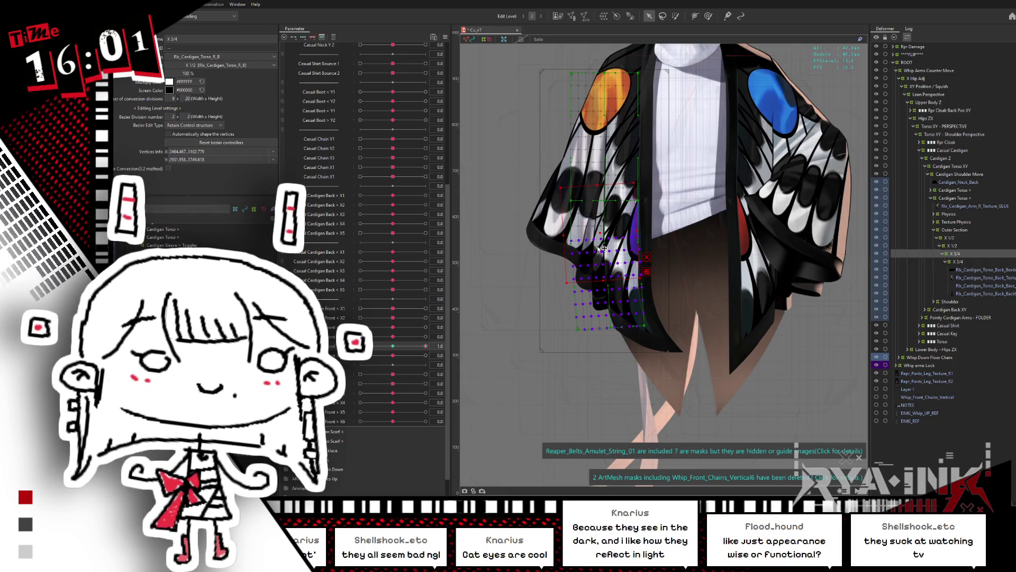
# Step: Reselect the lower grid rows, refine their skew at -1, and nudge the hem points slightly
pyautogui.click(393, 346)
pyautogui.moveTo(671, 244); pyautogui.dragTo(535, 351)
pyautogui.moveTo(561, 266)
pyautogui.mouseDown()
pyautogui.moveTo(600, 291)
pyautogui.moveTo(646, 246)
pyautogui.mouseUp()
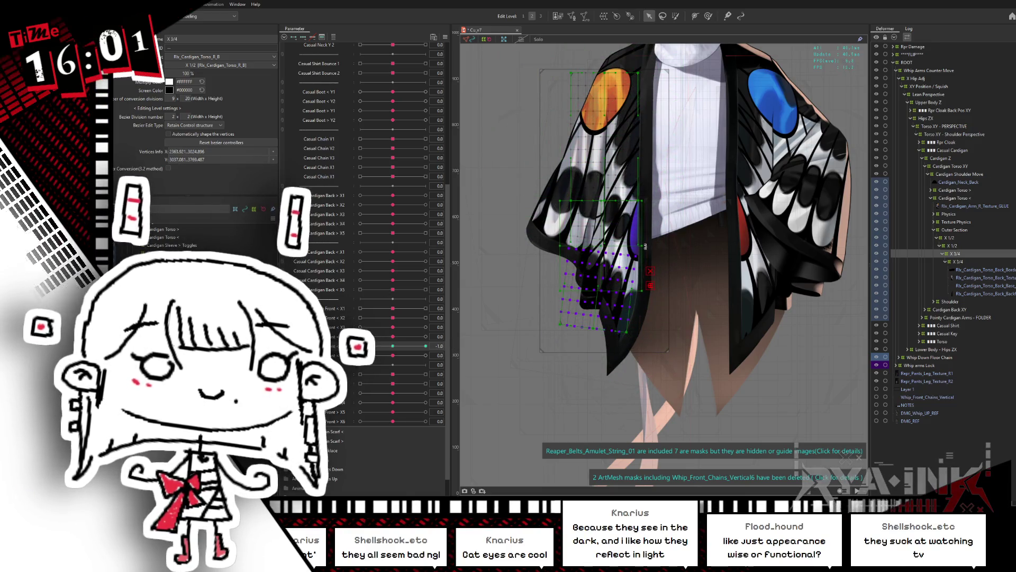
pyautogui.moveTo(360, 346); pyautogui.dragTo(426, 345)
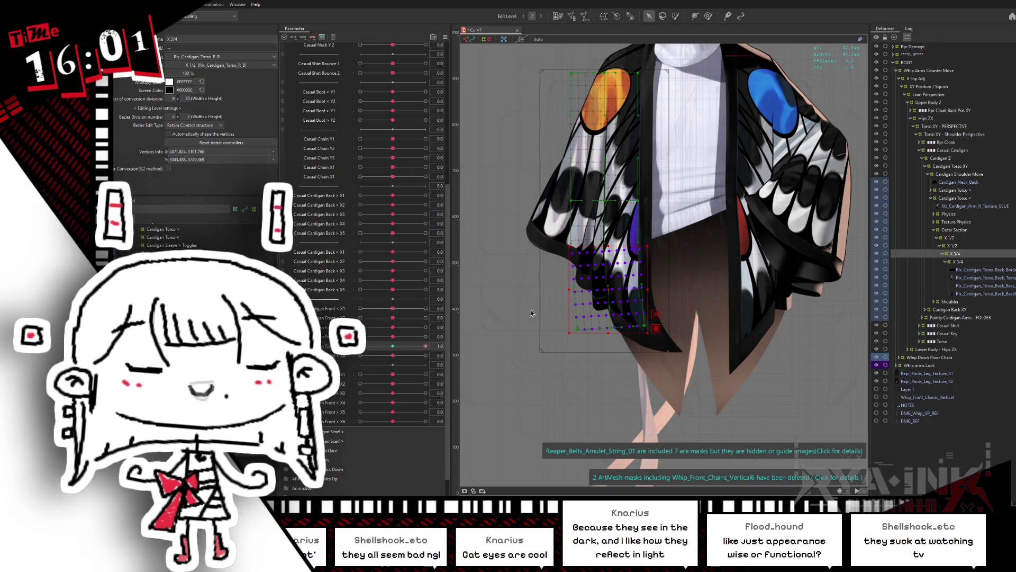
pyautogui.click(606, 244)
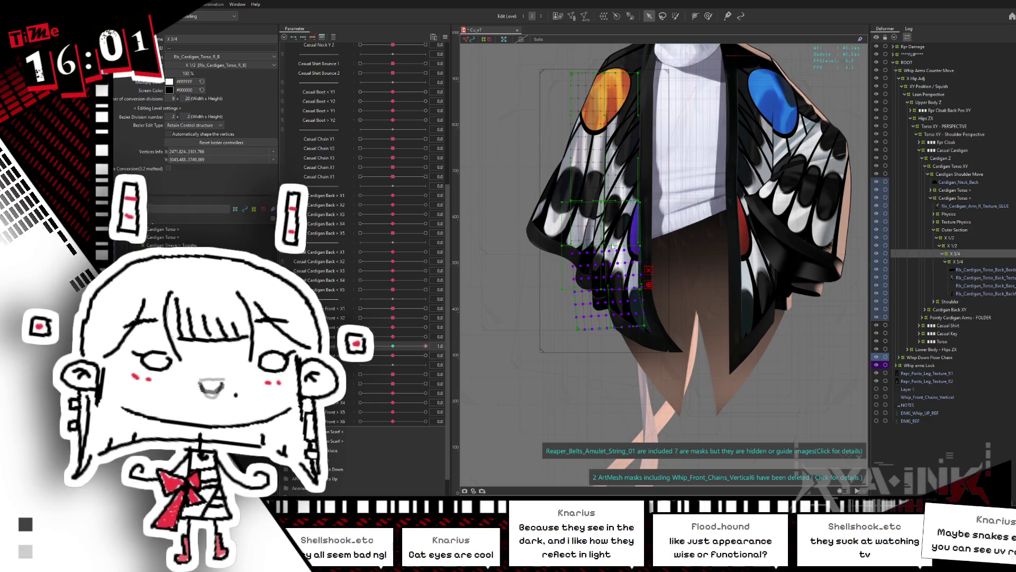
pyautogui.moveTo(606, 243); pyautogui.dragTo(610, 242)
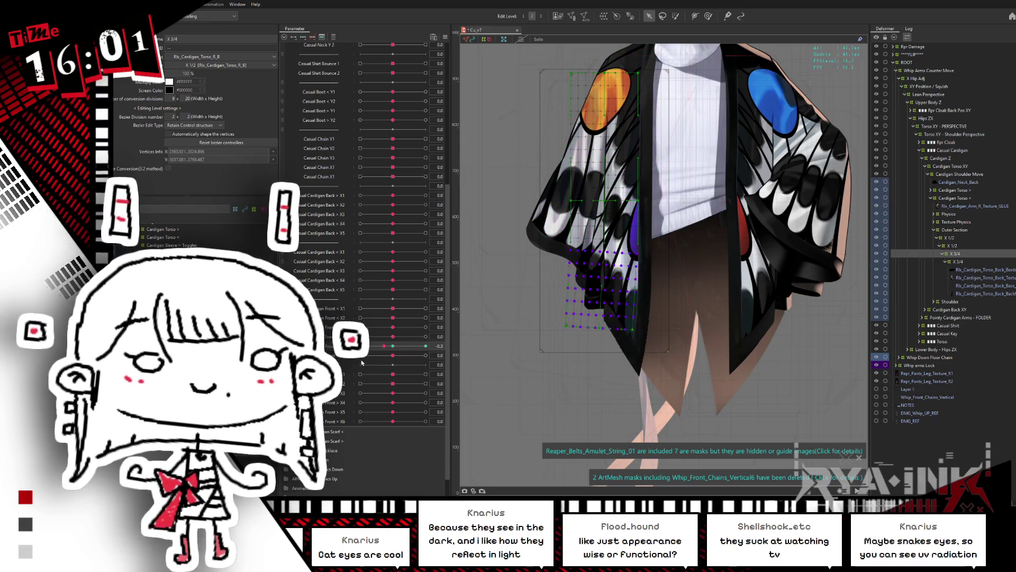
# Step: Switch to the Deform Brush, hide the selection overlay, and pick up the cardigan vertices
pyautogui.press('b')
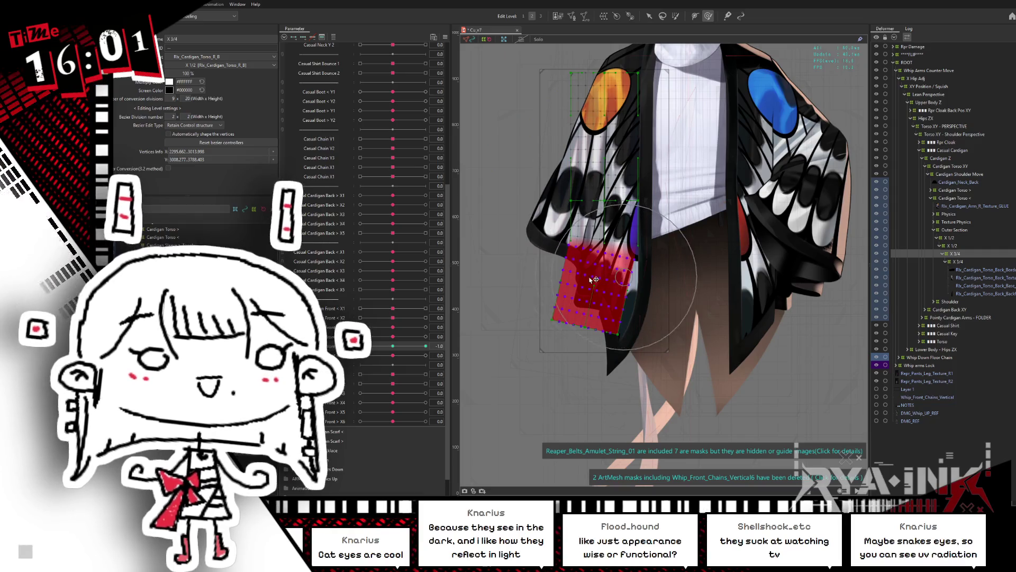
pyautogui.hotkey('ctrl', 'h')
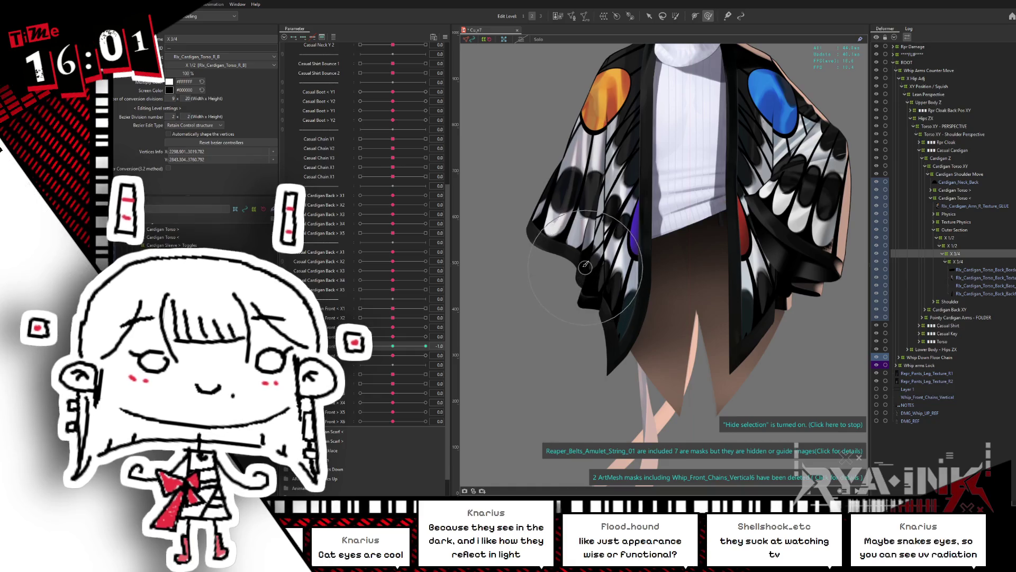
pyautogui.moveTo(400, 344)
pyautogui.mouseDown()
pyautogui.moveTo(374, 345)
pyautogui.moveTo(431, 349)
pyautogui.mouseUp()
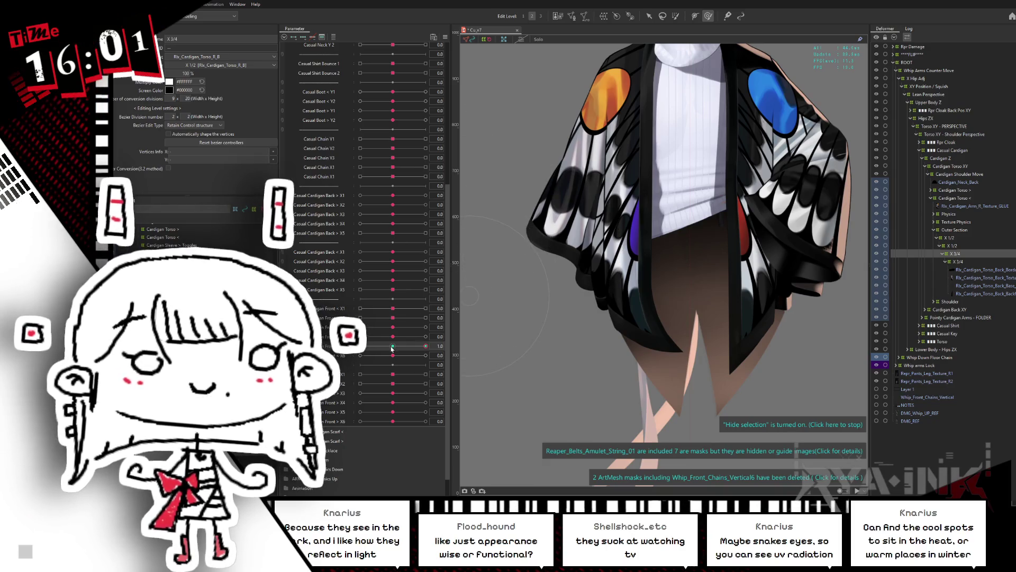
pyautogui.click(530, 249)
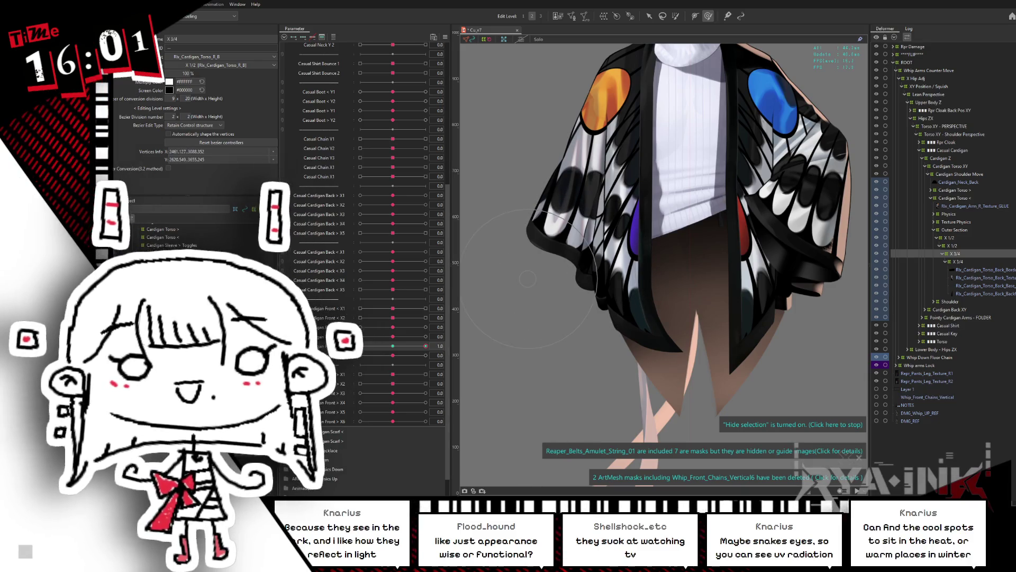
# Step: Brush the lower-left cardigan edge into a fuller shape at -1, comparing it against +1
pyautogui.click(395, 346)
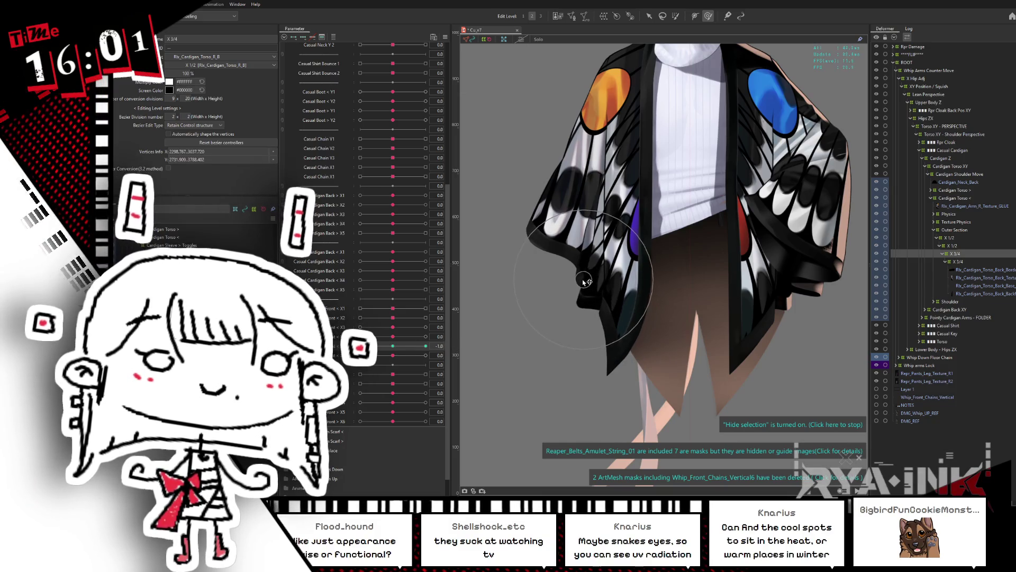
pyautogui.moveTo(577, 292); pyautogui.dragTo(519, 295)
pyautogui.moveTo(394, 346); pyautogui.dragTo(426, 347)
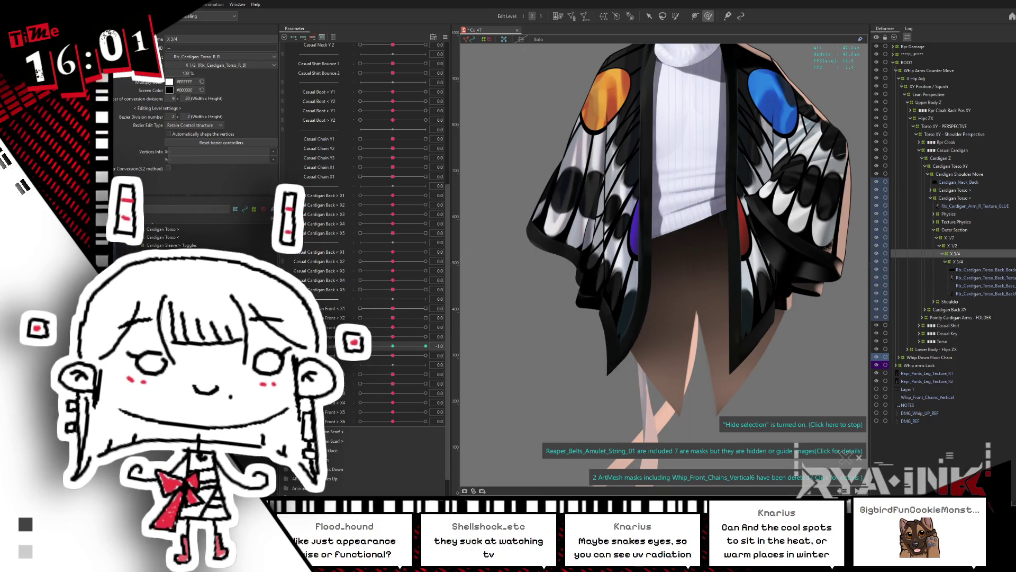
pyautogui.click(360, 346)
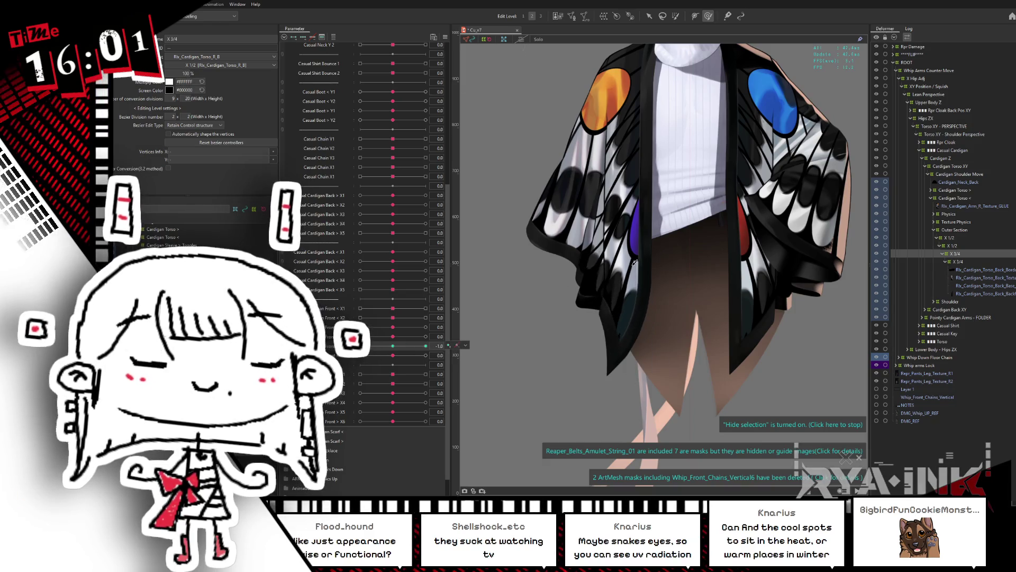
pyautogui.moveTo(600, 298); pyautogui.dragTo(566, 296)
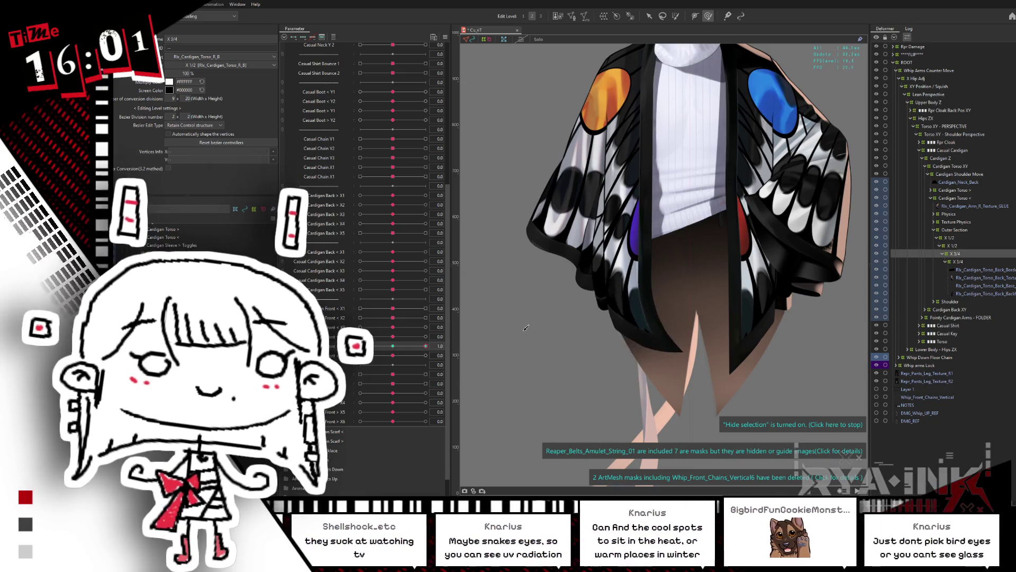
pyautogui.click(426, 346)
pyautogui.moveTo(374, 343); pyautogui.dragTo(408, 350)
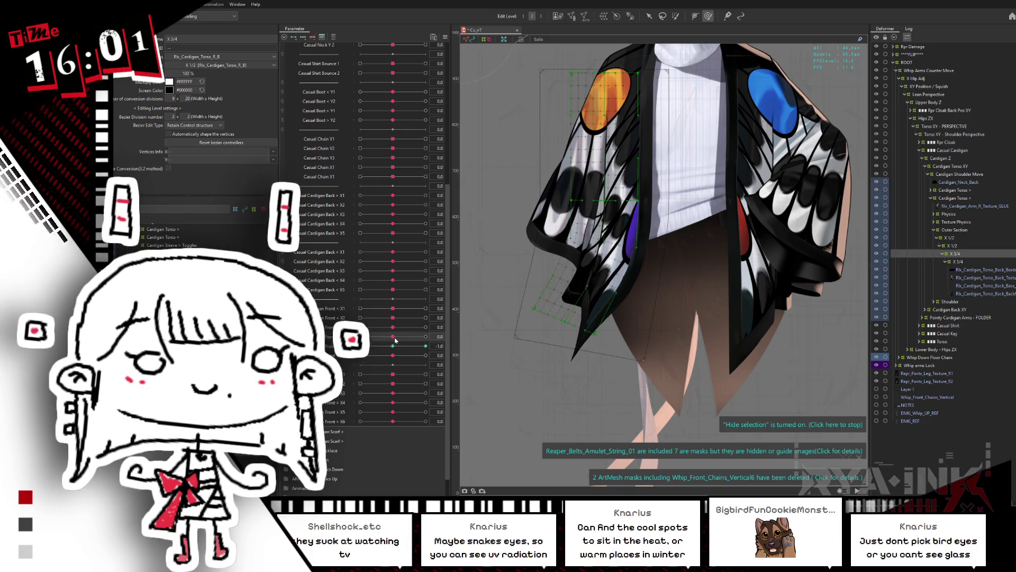
# Step: Brush-select the cardigan's lower-left vertices and adjust them at the -1 and +1 keyforms
pyautogui.click(394, 348)
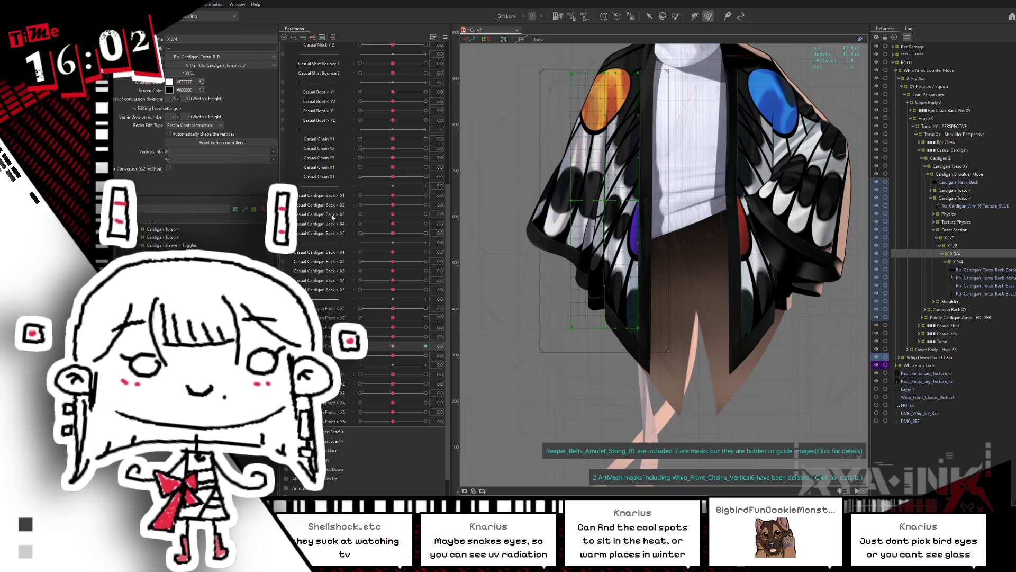
pyautogui.click(314, 38)
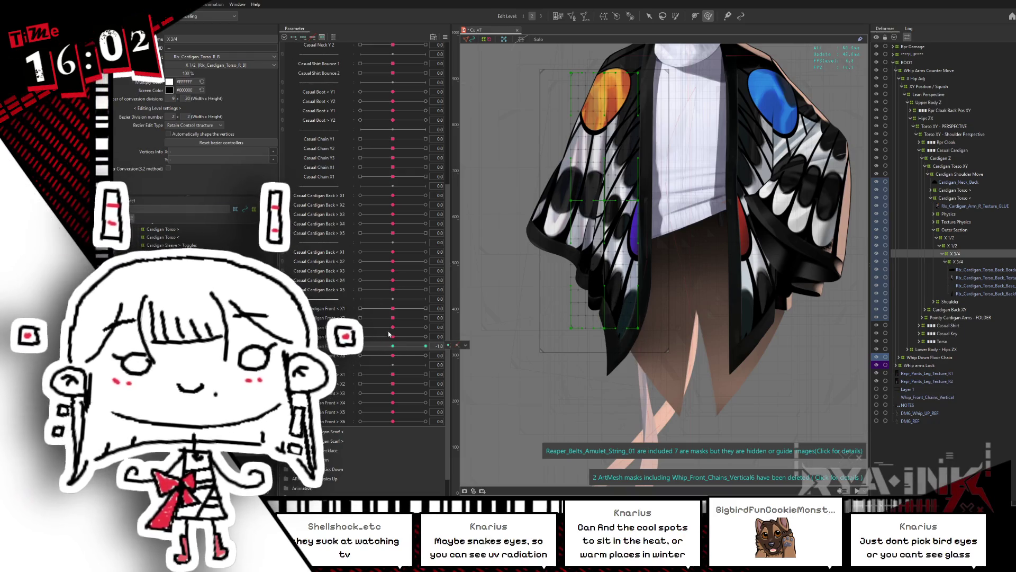
pyautogui.click(392, 345)
pyautogui.click(675, 16)
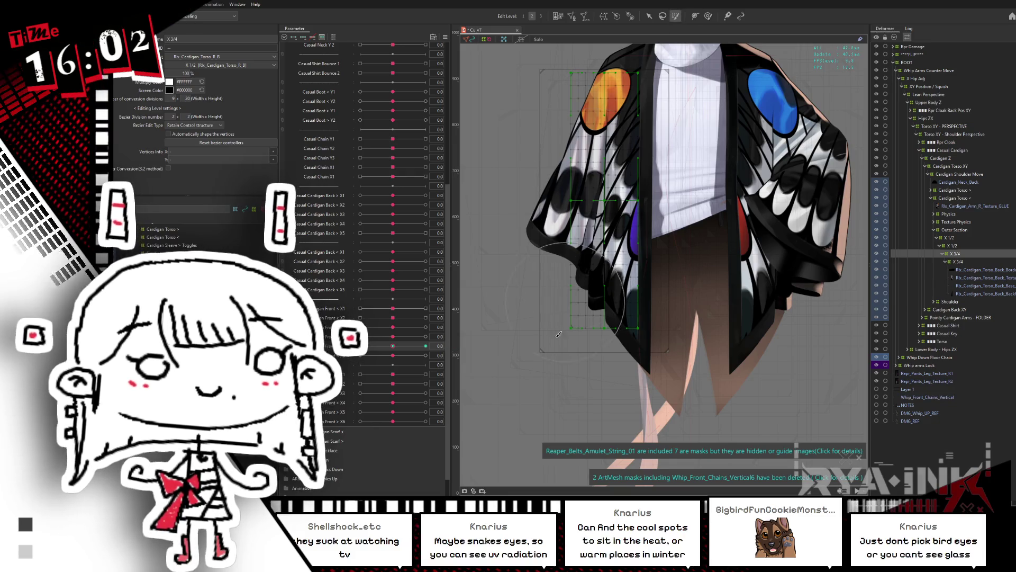
pyautogui.click(579, 317)
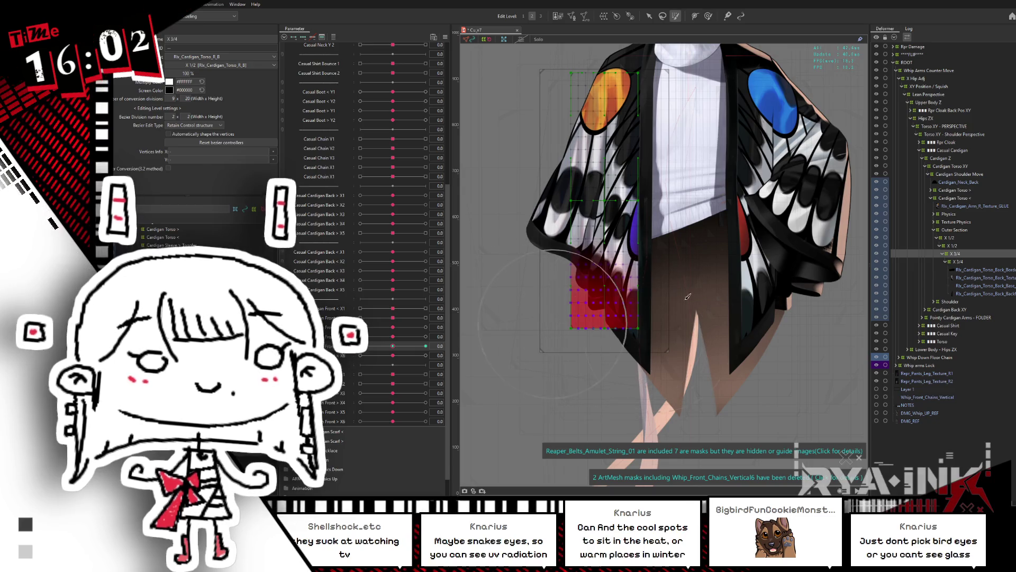
pyautogui.press('v')
pyautogui.click(426, 346)
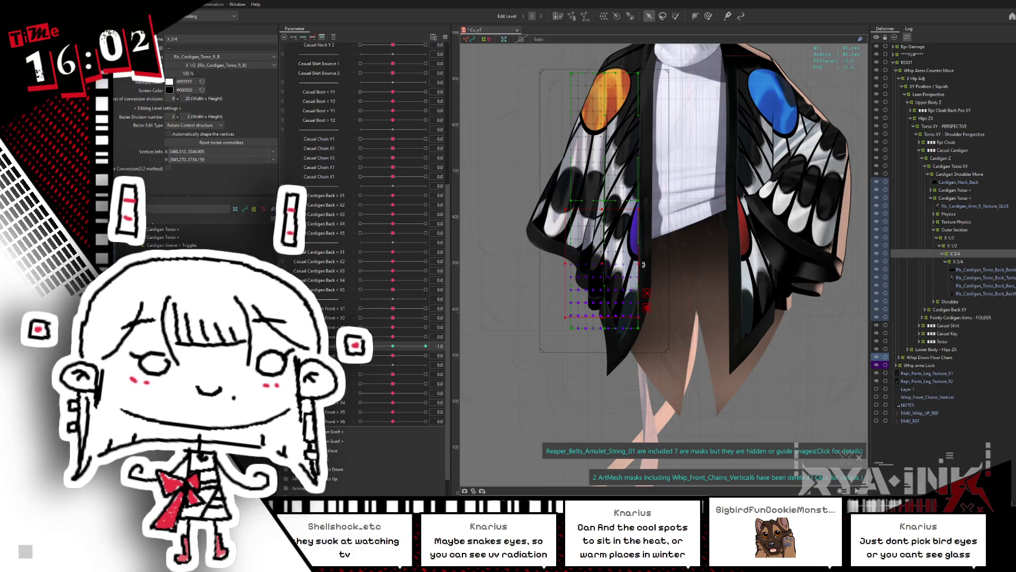
pyautogui.moveTo(641, 261); pyautogui.dragTo(638, 269)
pyautogui.click(425, 345)
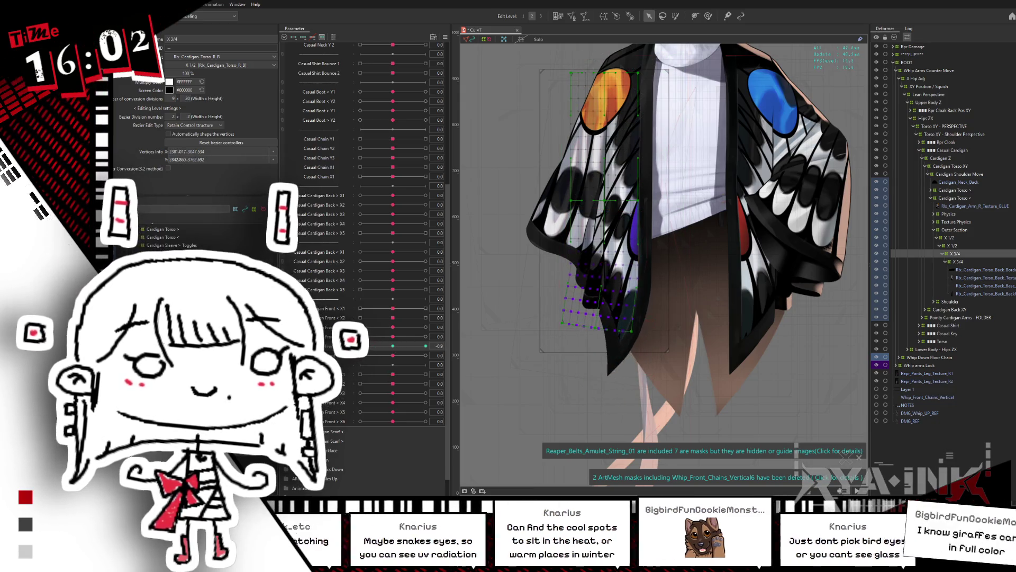
pyautogui.moveTo(525, 331); pyautogui.dragTo(600, 263)
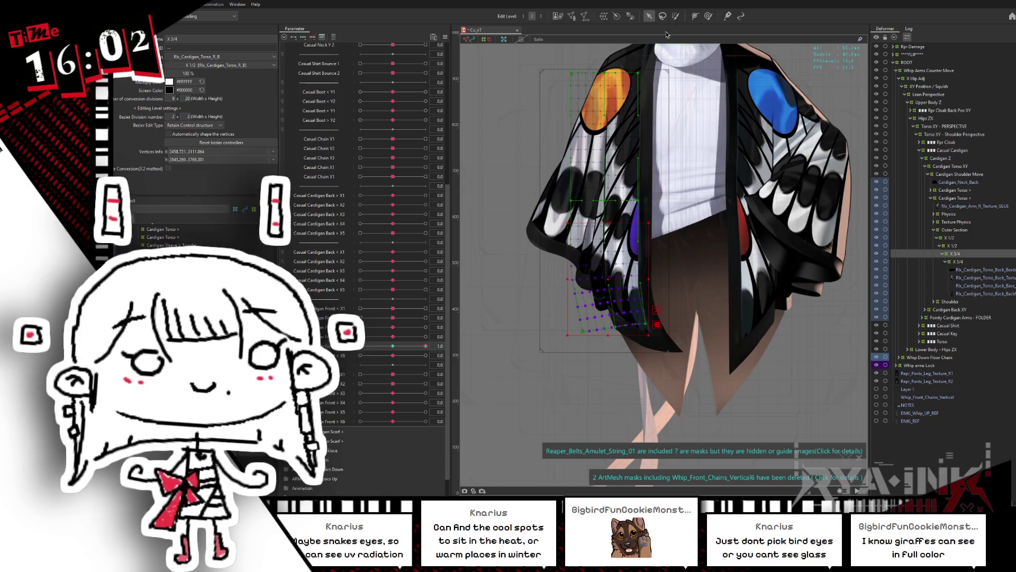
# Step: Reselect the lower hem vertices, nudge them up and inward, and hide the overlay to check
pyautogui.click(676, 16)
pyautogui.click(645, 354)
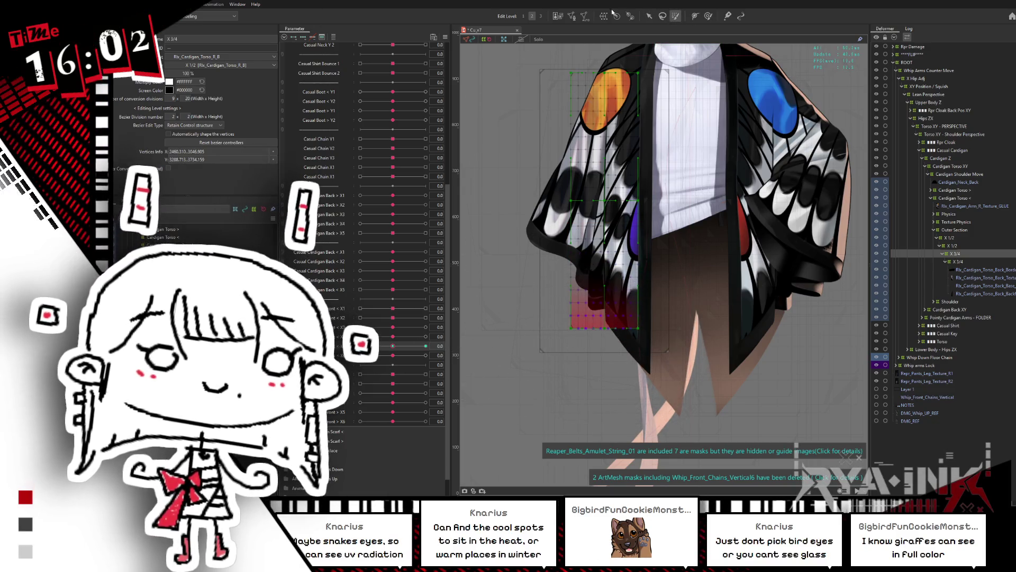
pyautogui.click(649, 16)
pyautogui.moveTo(569, 272); pyautogui.dragTo(648, 336)
pyautogui.moveTo(605, 305); pyautogui.dragTo(612, 284)
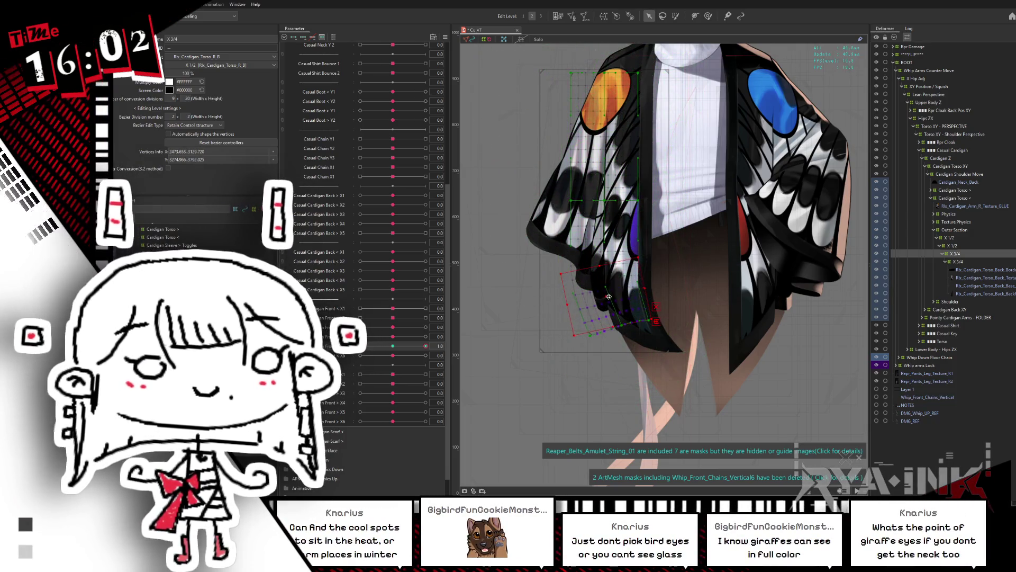
pyautogui.hotkey('ctrl', 'z')
pyautogui.hotkey('ctrl', 'z')
pyautogui.hotkey('ctrl', 'z')
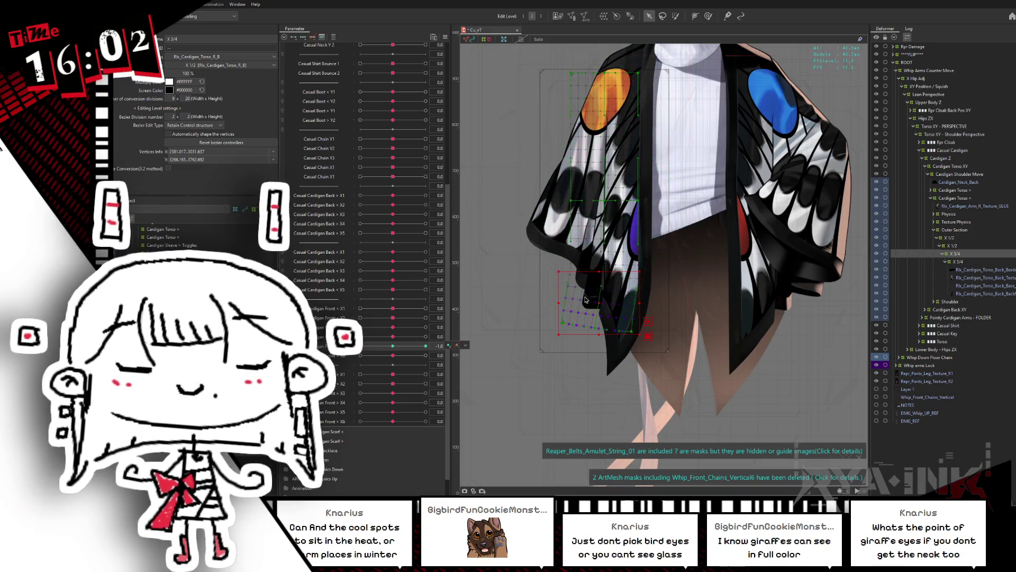
pyautogui.moveTo(599, 302)
pyautogui.mouseDown()
pyautogui.moveTo(594, 289)
pyautogui.moveTo(635, 302)
pyautogui.mouseUp()
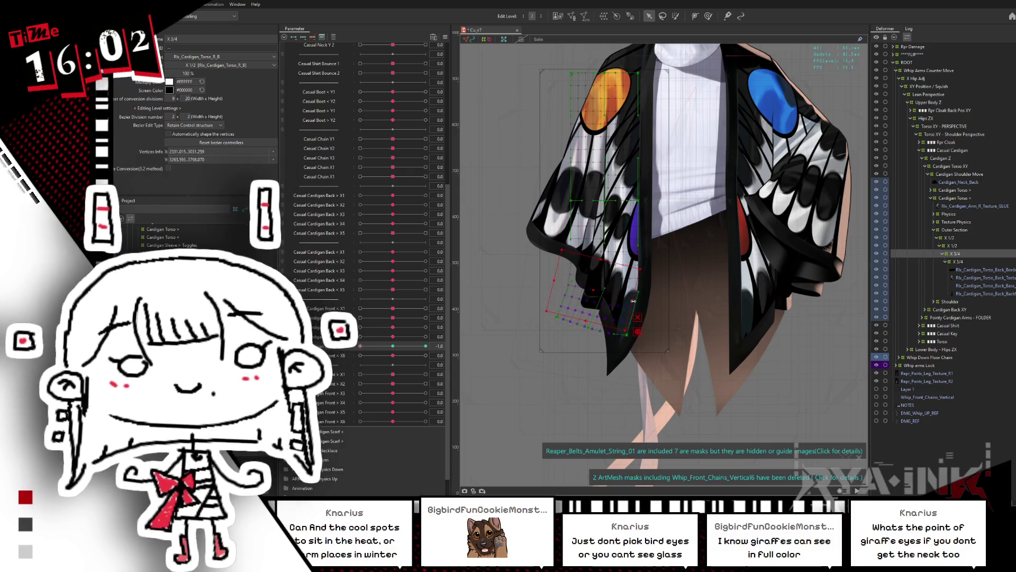
pyautogui.hotkey('ctrl', 'h')
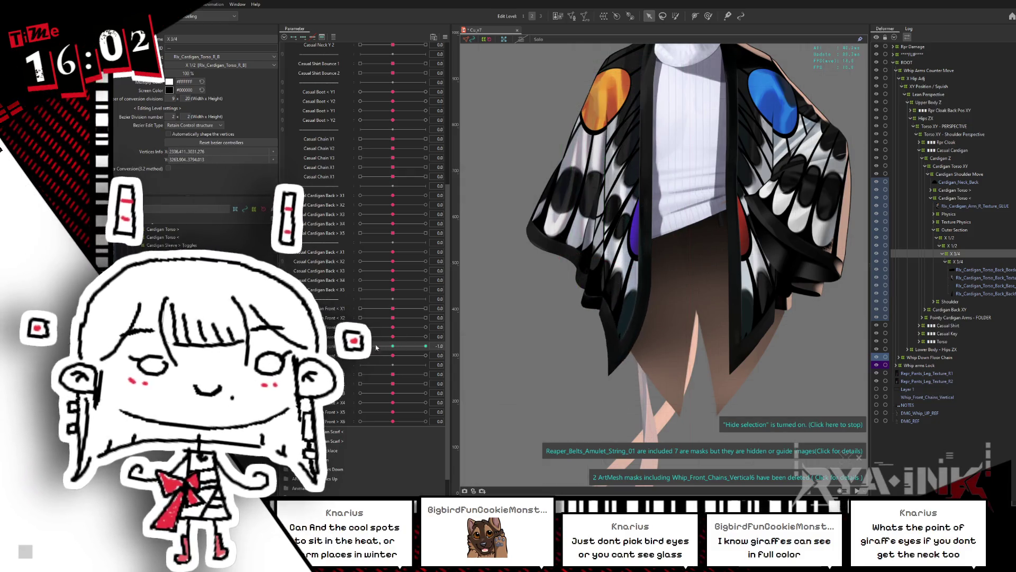
# Step: Undo a trial freehand brush warp of the hem and ease the front sway to 0.8
pyautogui.hotkey('ctrl', 'z')
pyautogui.press('b')
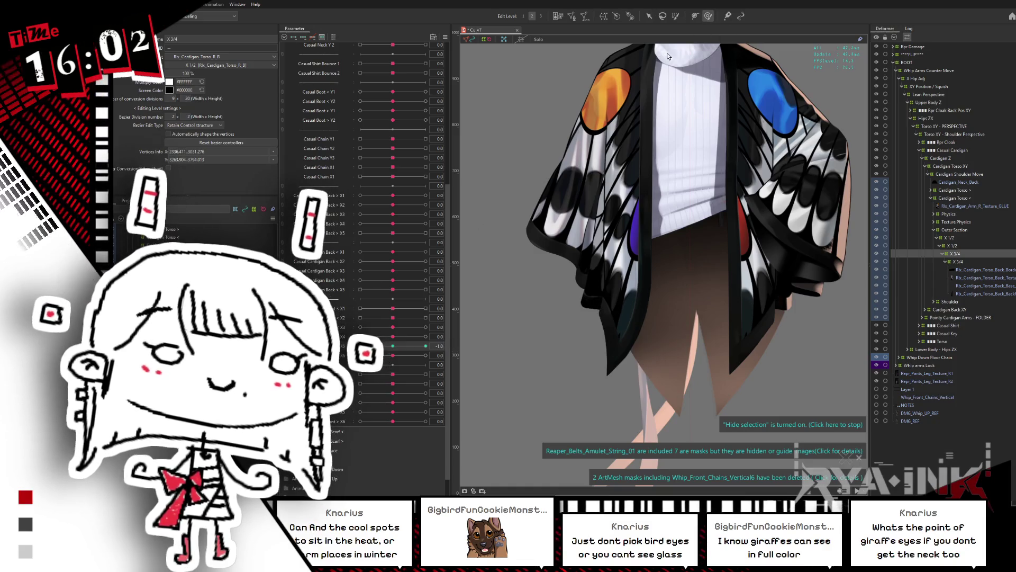
pyautogui.moveTo(603, 303); pyautogui.dragTo(592, 316)
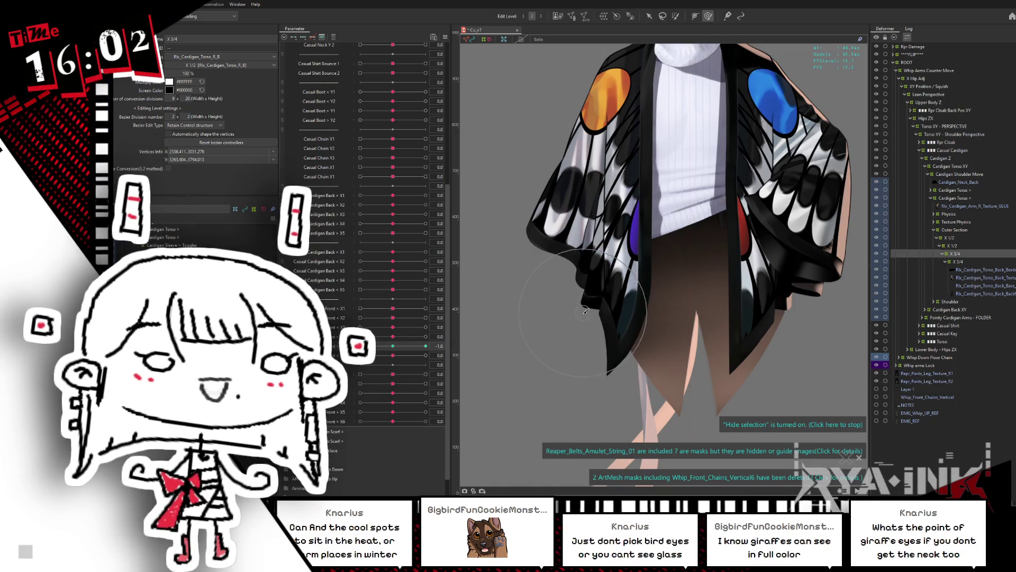
pyautogui.hotkey('ctrl', 'z')
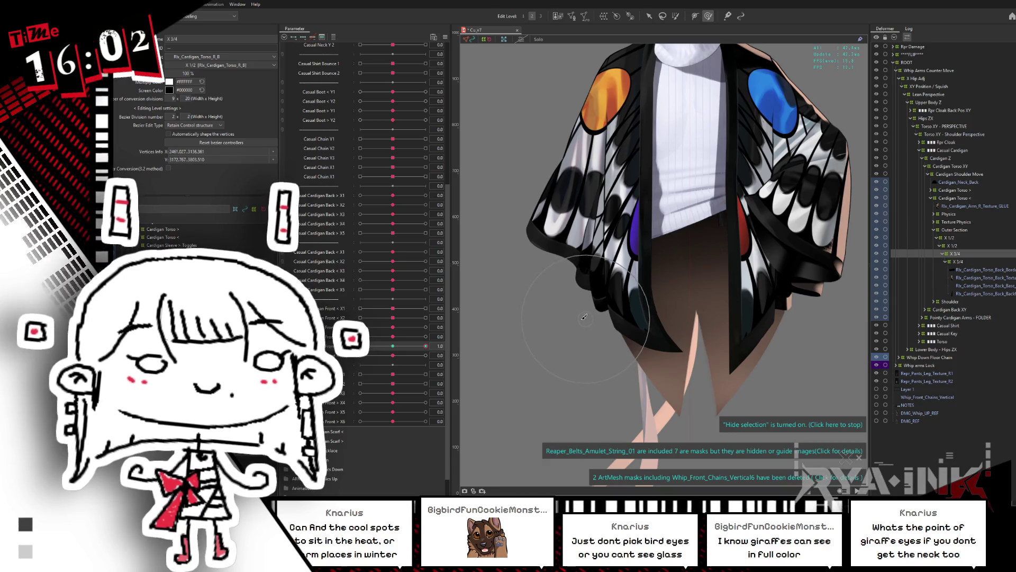
pyautogui.moveTo(425, 346)
pyautogui.mouseDown()
pyautogui.moveTo(375, 335)
pyautogui.moveTo(428, 346)
pyautogui.mouseUp()
# Step: Push each Cardigan Front X sway slider to 1.0, then flip them all to -1.0
pyautogui.click(425, 336)
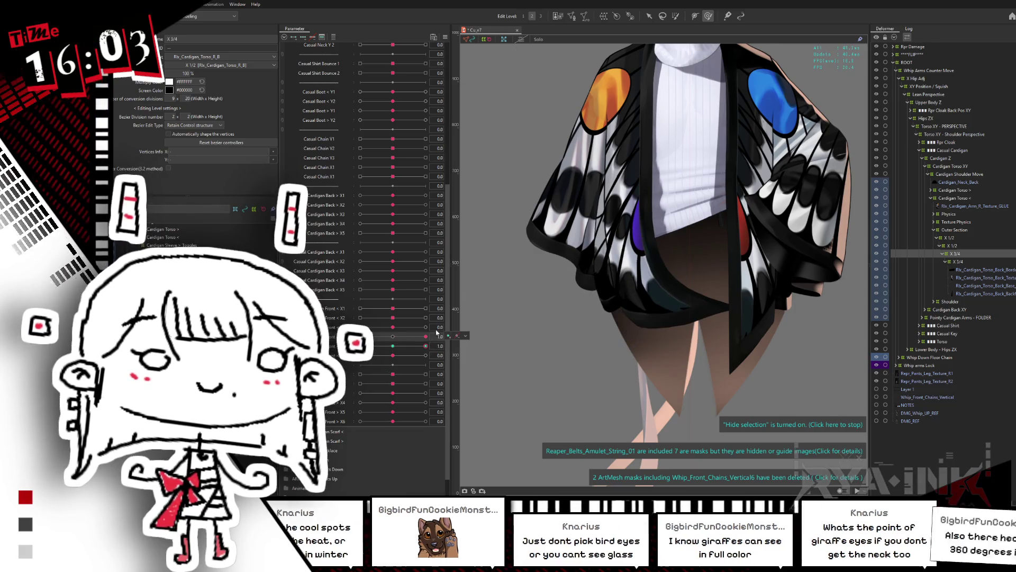
pyautogui.click(426, 327)
pyautogui.click(426, 317)
pyautogui.click(362, 308)
pyautogui.click(360, 308)
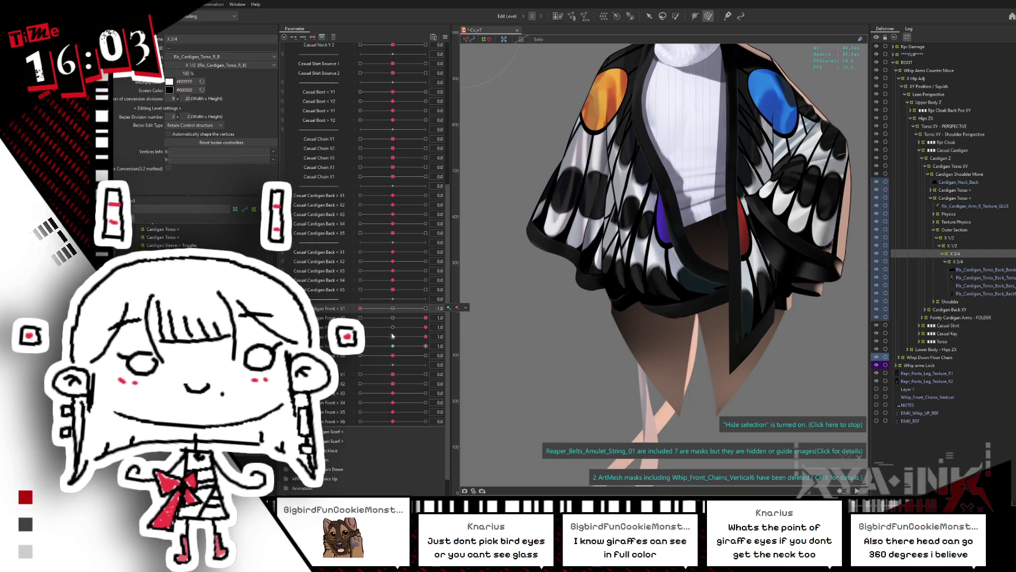
pyautogui.click(360, 318)
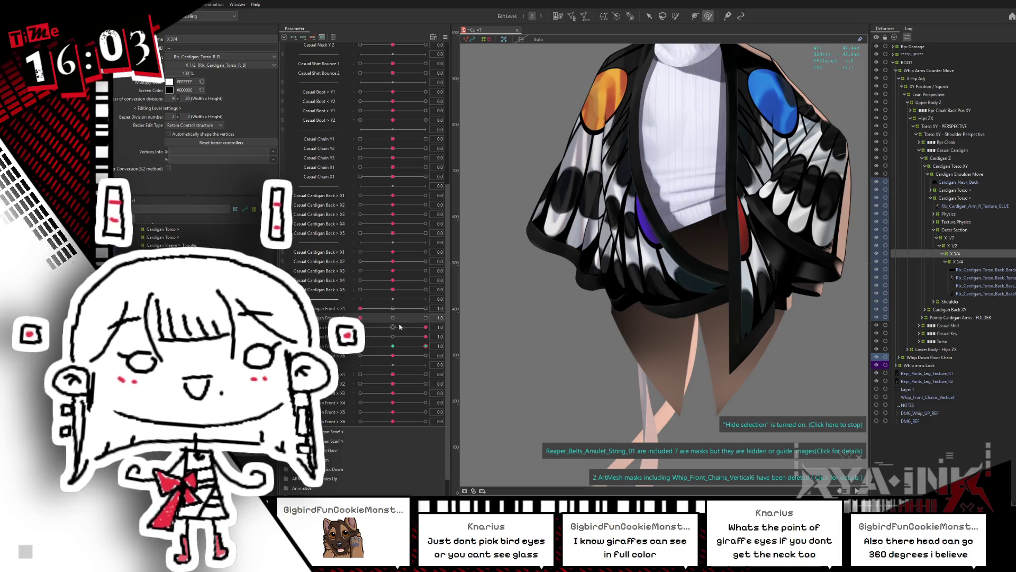
pyautogui.click(360, 327)
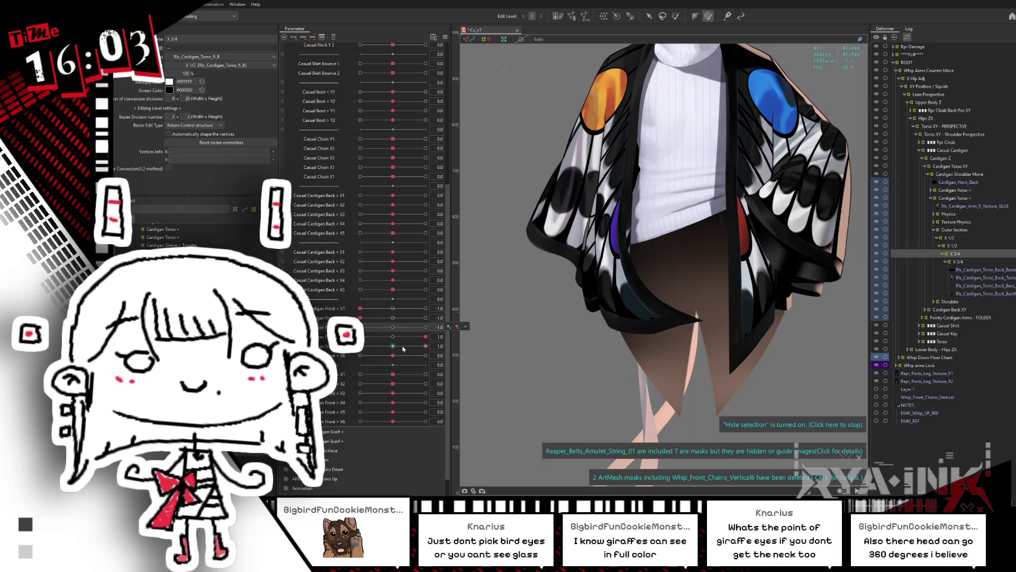
pyautogui.click(360, 336)
pyautogui.click(363, 345)
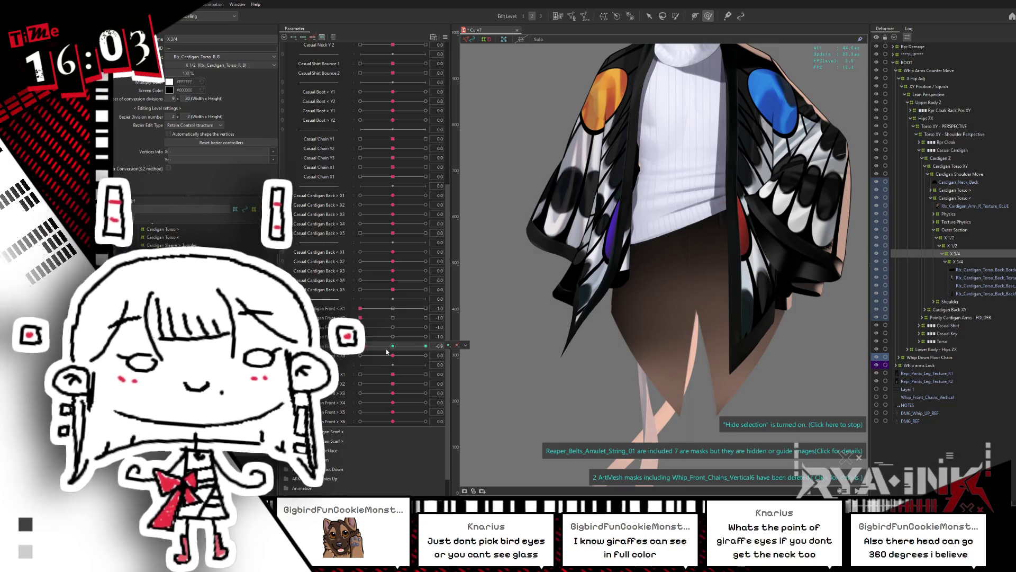
# Step: Reset all five Cardigan Front X sway parameters back to 0
pyautogui.click(393, 346)
pyautogui.click(393, 336)
pyautogui.click(392, 327)
pyautogui.click(393, 317)
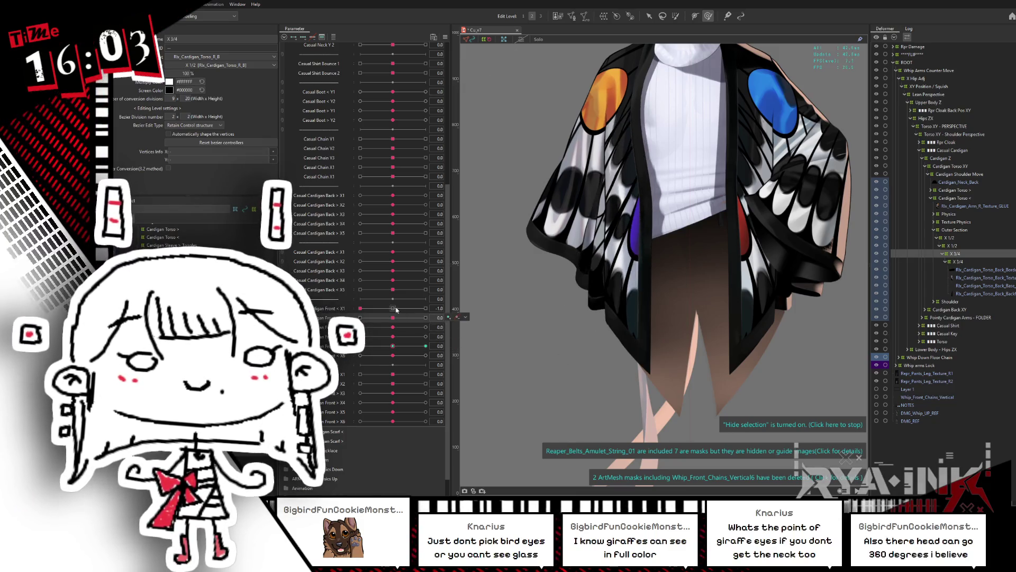
pyautogui.click(397, 309)
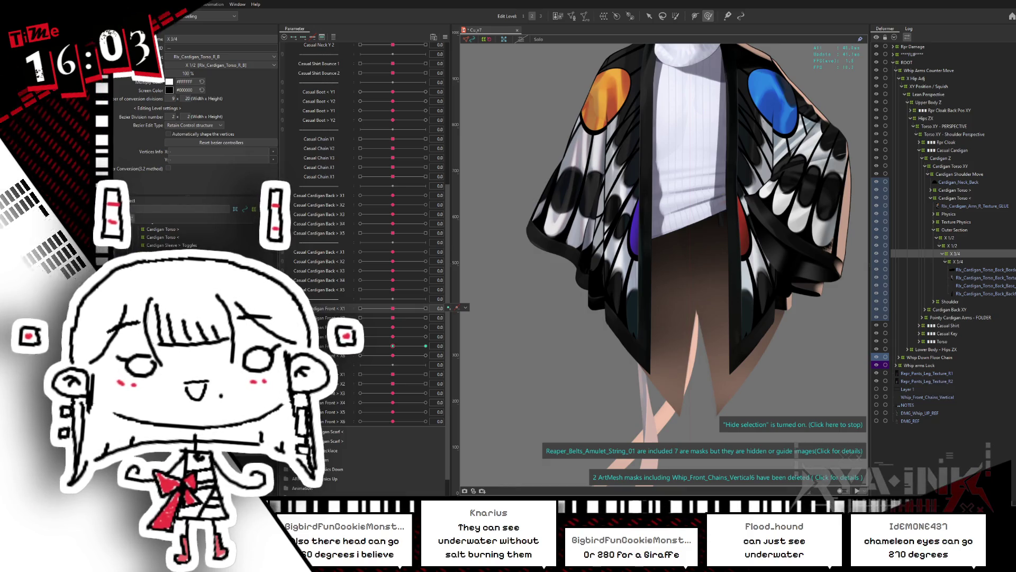
pyautogui.hotkey('ctrl', 's')
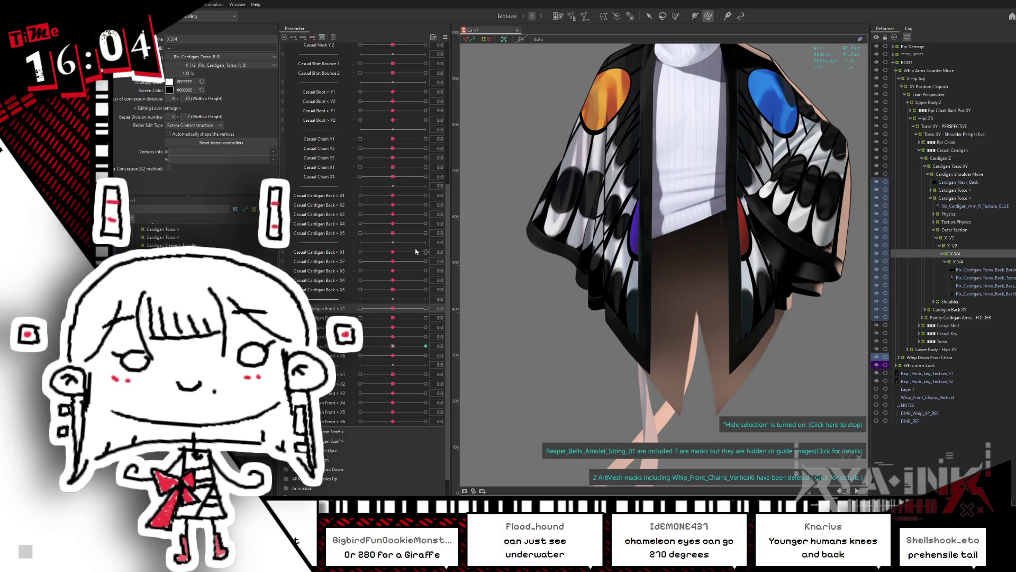
pyautogui.click(398, 345)
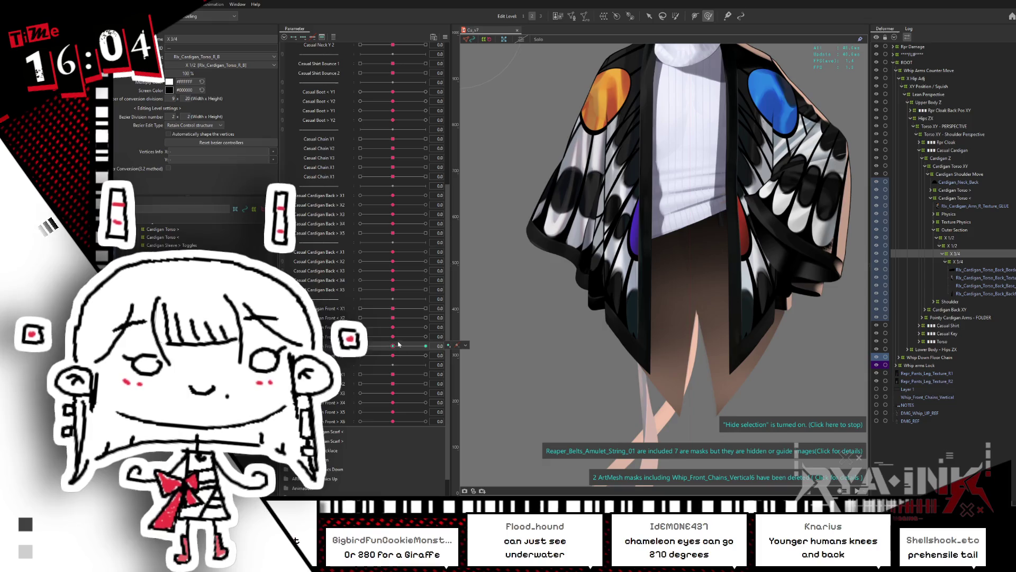
pyautogui.click(427, 328)
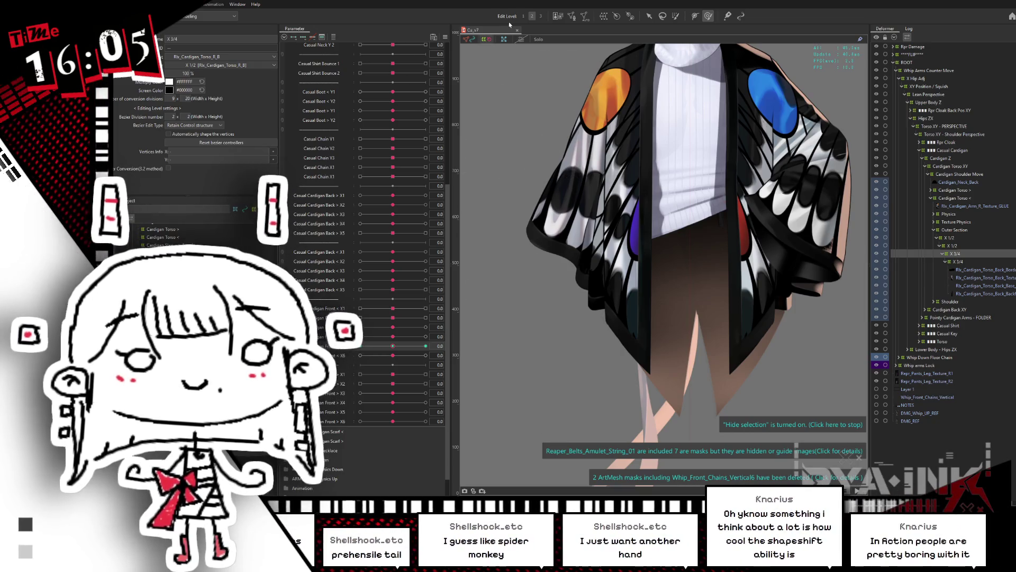
pyautogui.hotkey('alt', 'Tab')
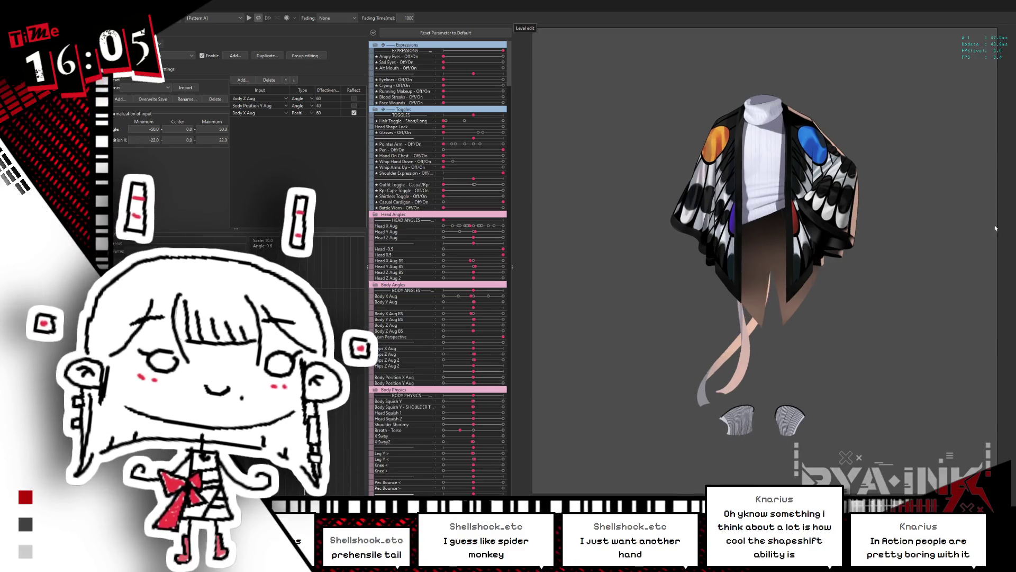
pyautogui.scroll(5, 886, 231)
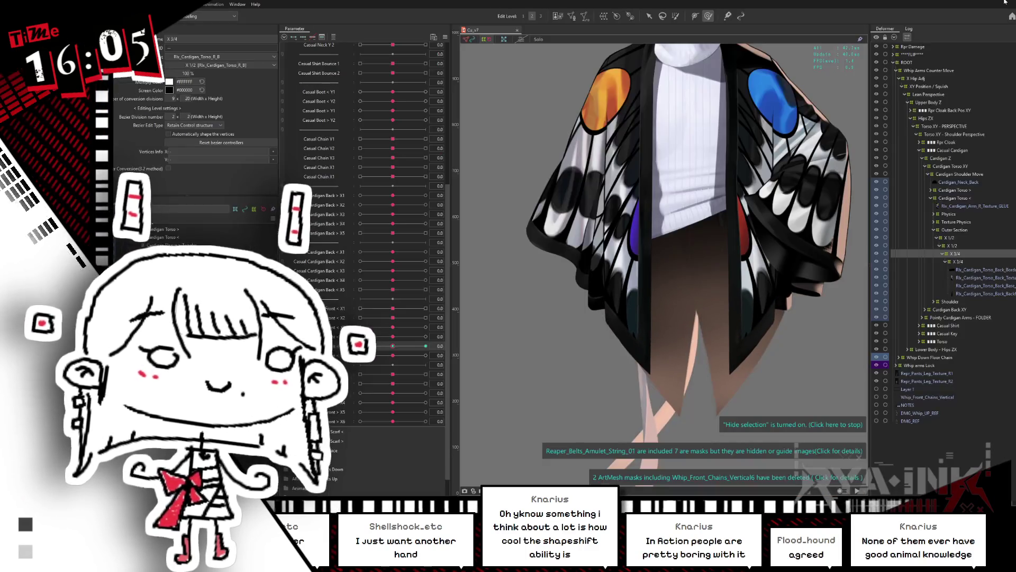
# Step: Swing the cardigan front to -1.0 and select the inner X 3/4 warp deformer
pyautogui.moveTo(395, 359); pyautogui.dragTo(360, 357)
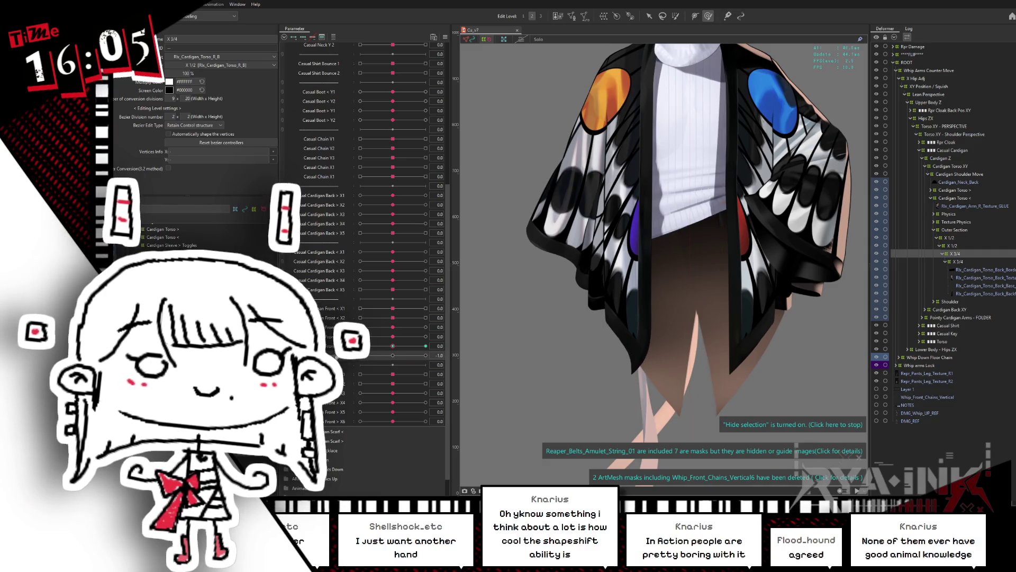
pyautogui.click(958, 261)
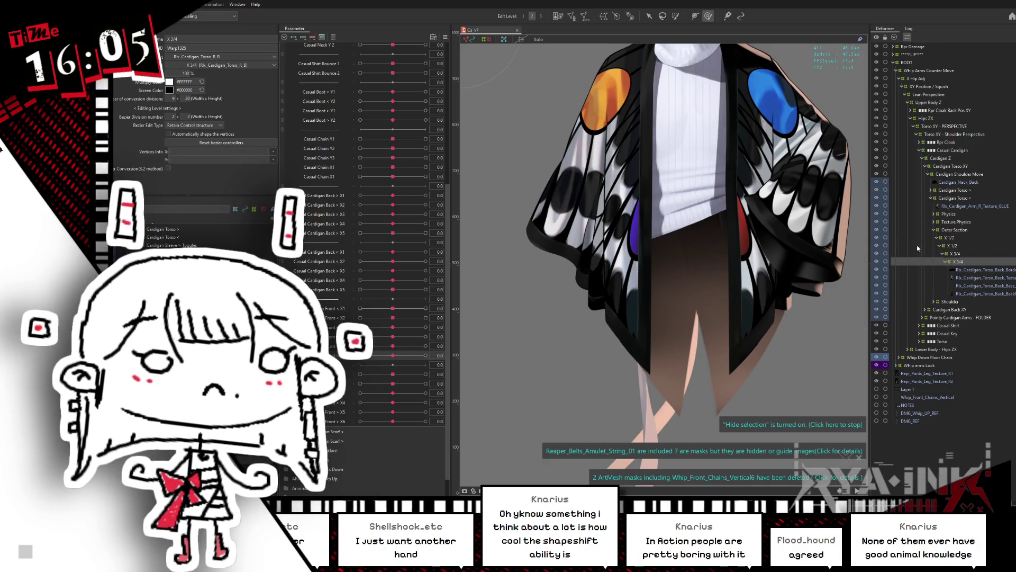
pyautogui.press('b')
pyautogui.moveTo(578, 323)
pyautogui.mouseDown()
pyautogui.moveTo(646, 307)
pyautogui.moveTo(683, 328)
pyautogui.moveTo(622, 303)
pyautogui.mouseUp()
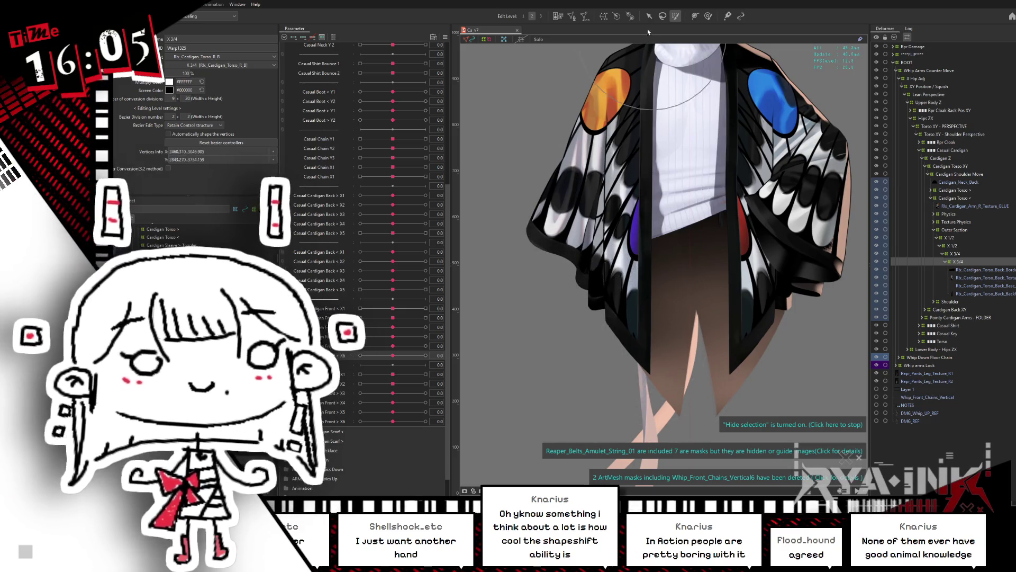
pyautogui.click(649, 16)
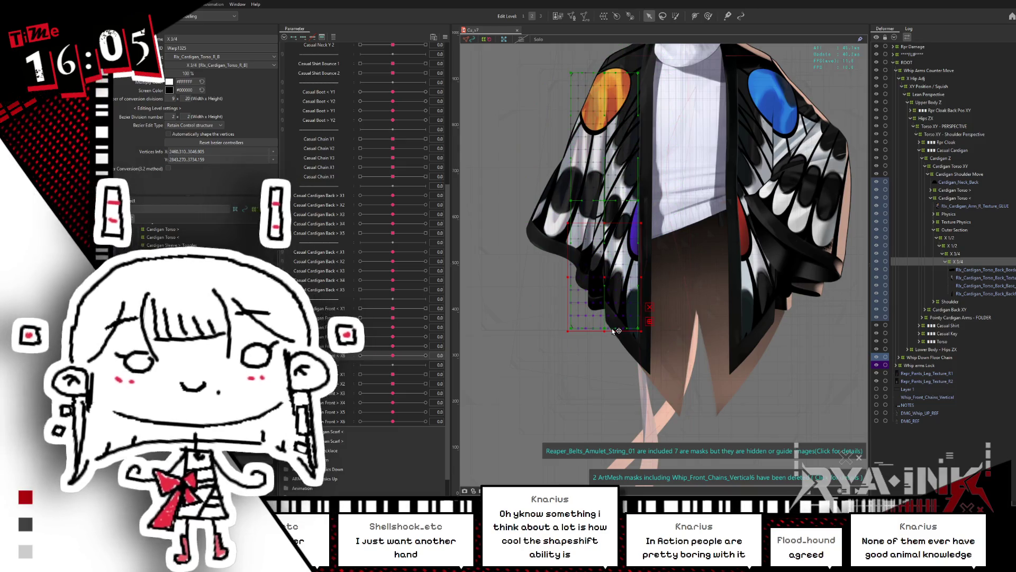
pyautogui.scroll(1, 614, 330)
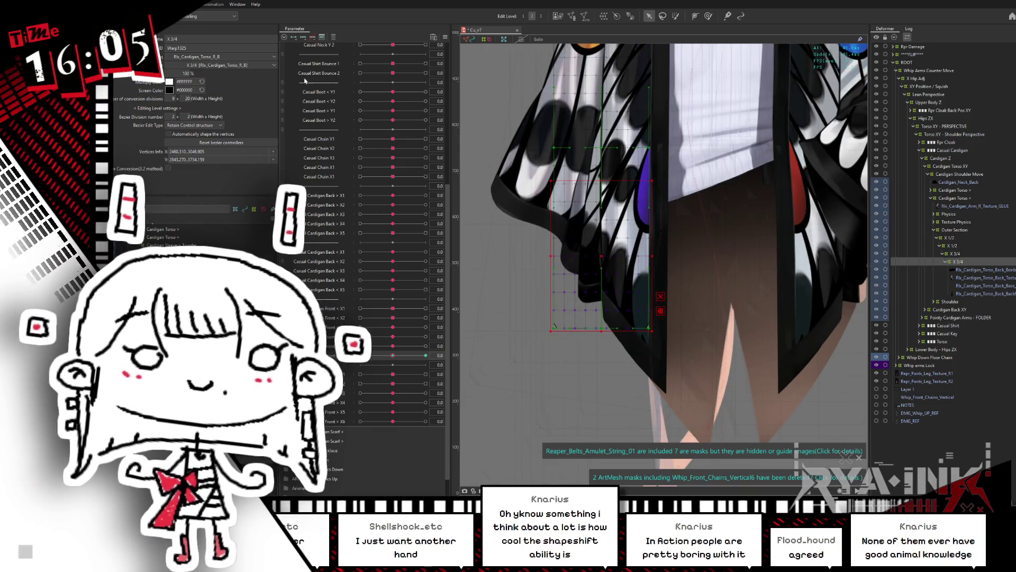
# Step: At sway -1.0, select the Warp1325 deformer and all of its grid points
pyautogui.click(360, 355)
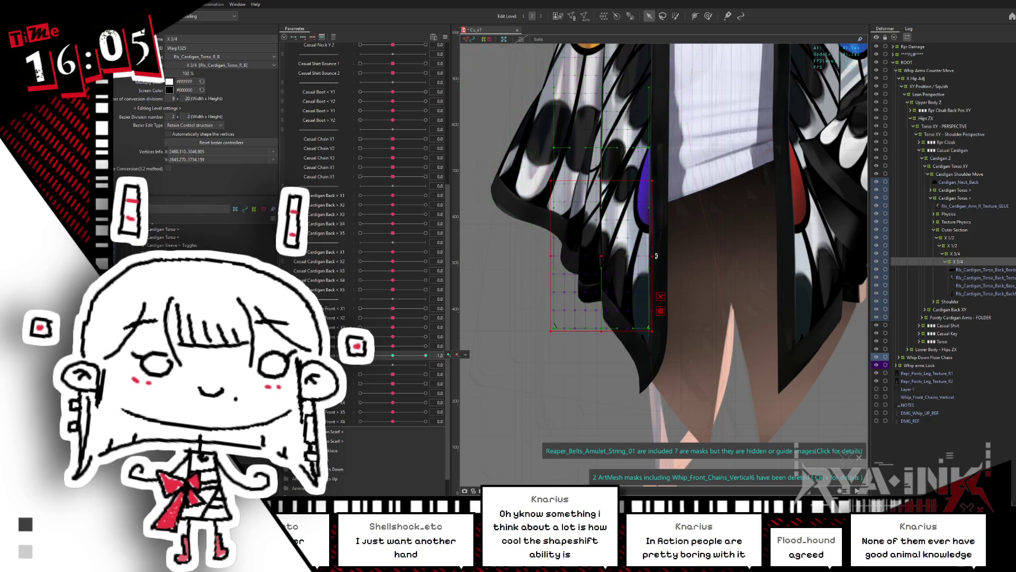
pyautogui.hotkey('ctrl', 'z')
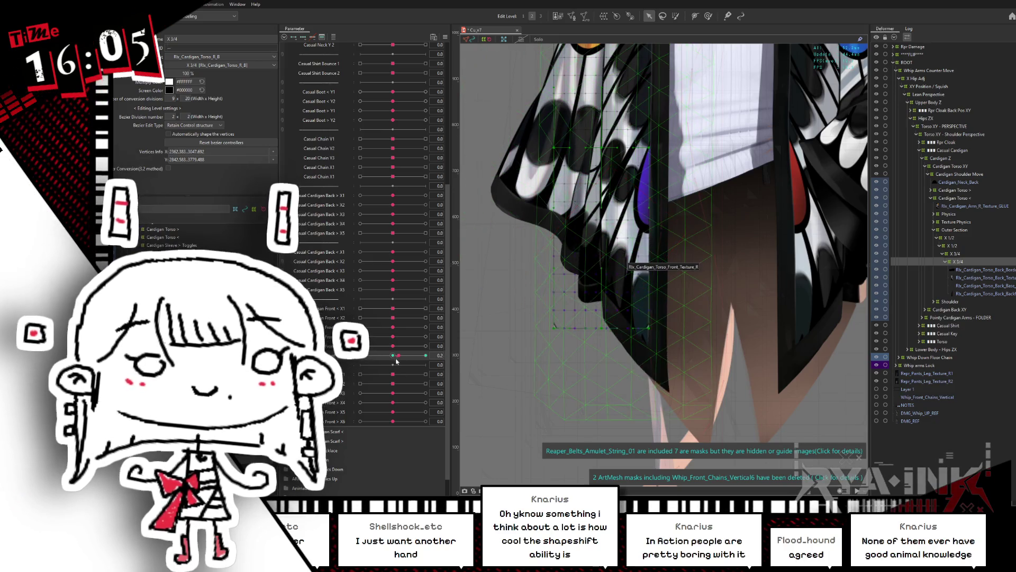
pyautogui.click(594, 270)
pyautogui.hotkey('ctrl', 'a')
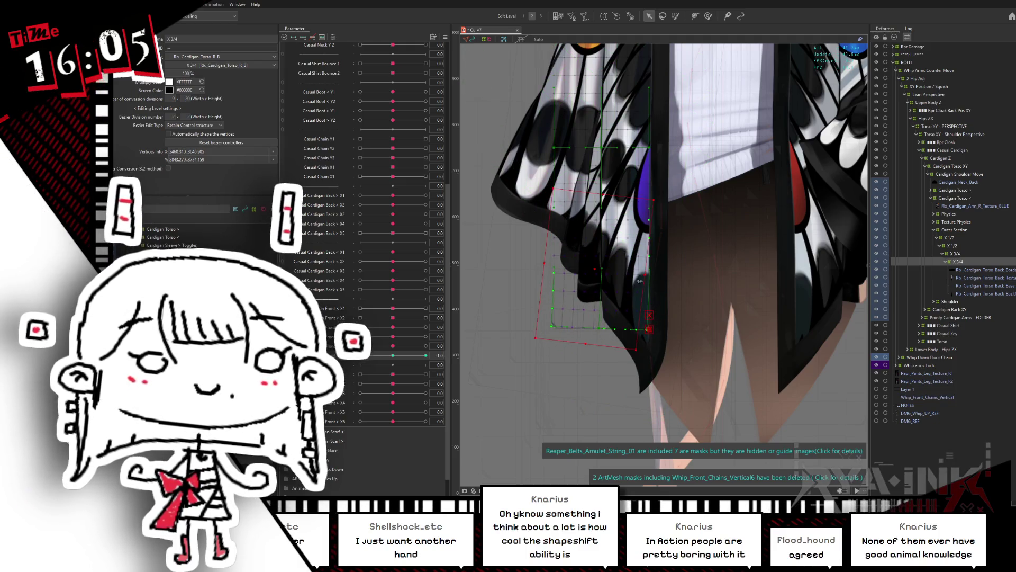